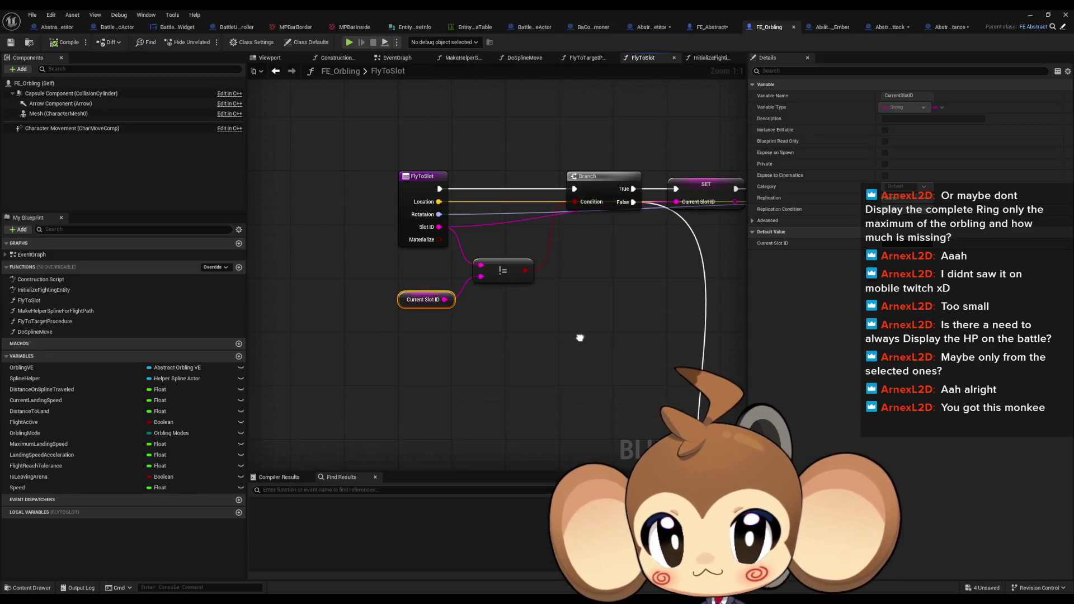
- In UpdateUIElement, add an Entity Info Instance getter and its Battle Entity Info getter
{"action": "left_click_drag", "start_coordinate": [580, 338], "coordinate": [578, 339]}
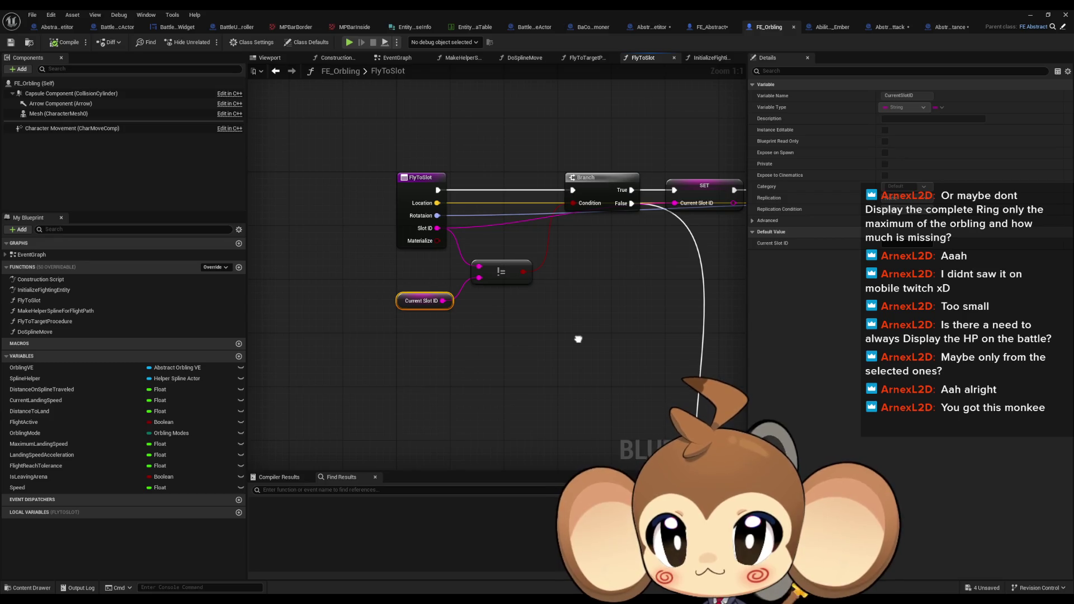
{"action": "double_click", "coordinate": [422, 300]}
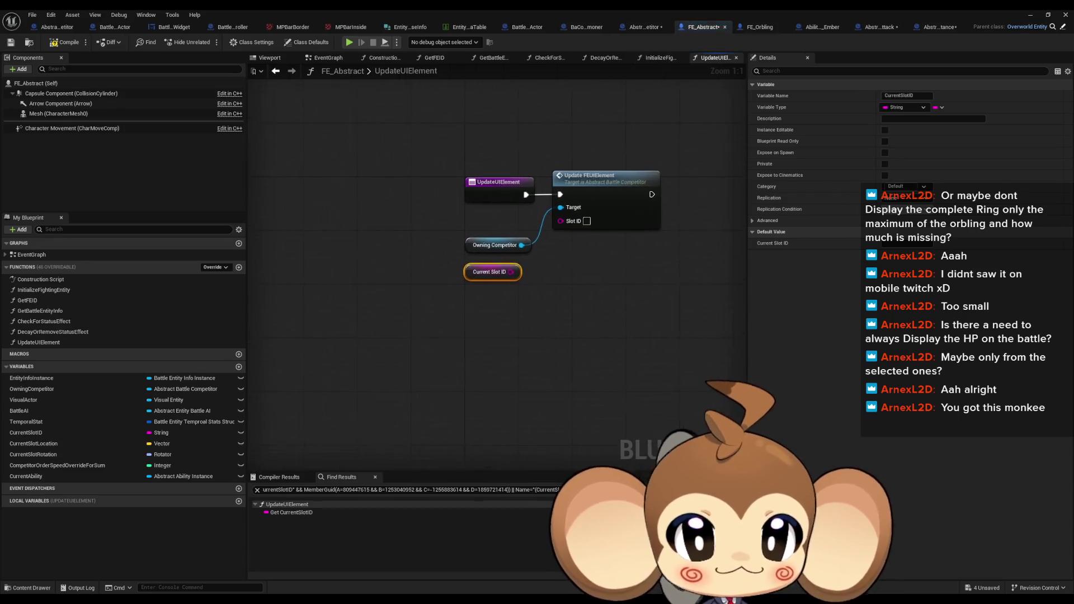
{"action": "left_click", "coordinate": [513, 343]}
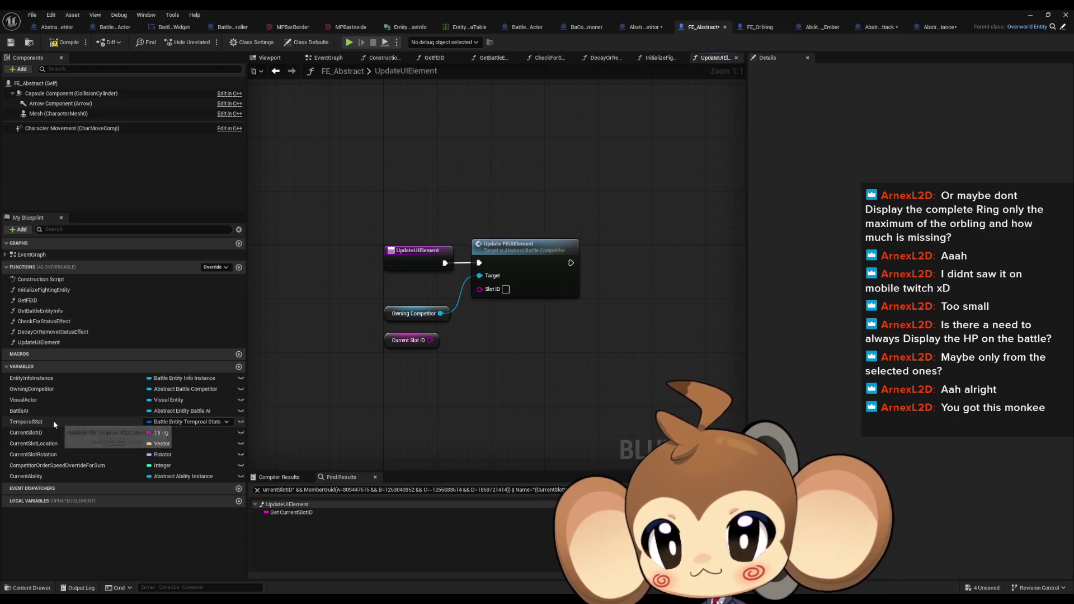
{"action": "mouse_move", "coordinate": [52, 380]}
{"action": "left_mouse_down"}
{"action": "mouse_move", "coordinate": [372, 363]}
{"action": "mouse_move", "coordinate": [272, 367]}
{"action": "mouse_move", "coordinate": [288, 402]}
{"action": "left_mouse_up"}
{"action": "left_click", "coordinate": [334, 376]}
{"action": "type", "text": "battle entity"}
{"action": "key", "text": "Return"}
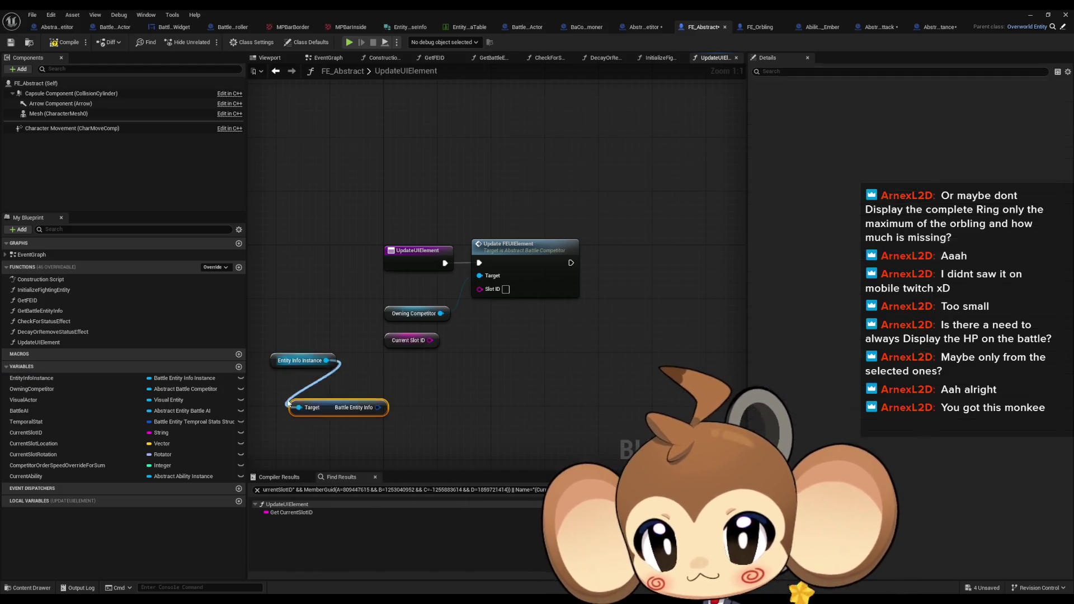
- Break the Battle Entity Info struct and wire its Slot Name into the Slot ID input
{"action": "left_click_drag", "start_coordinate": [379, 407], "coordinate": [421, 414]}
{"action": "type", "text": "break"}
{"action": "key", "text": "Return"}
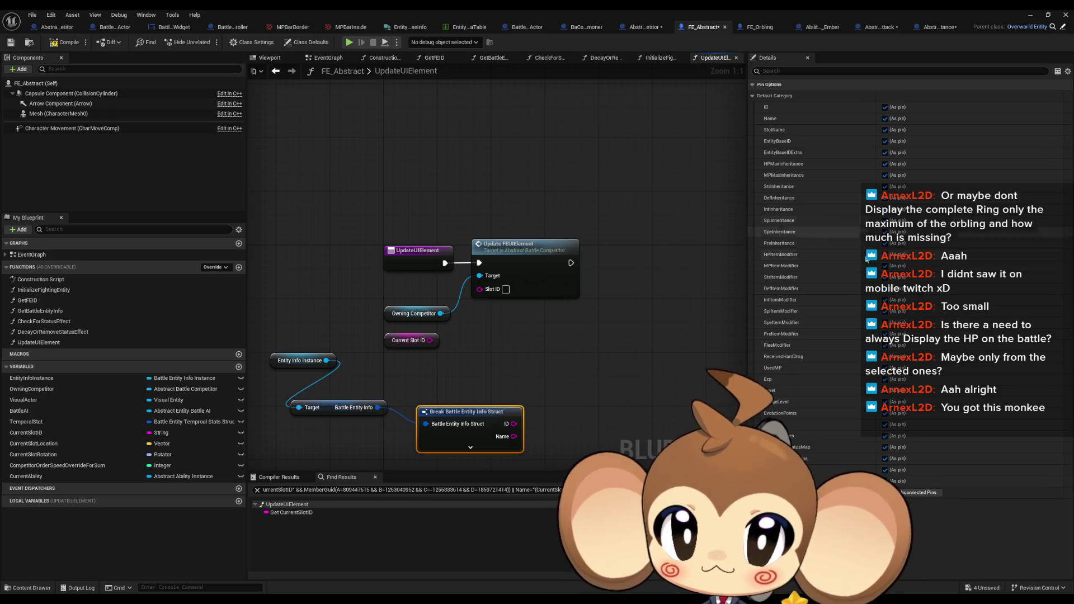
{"action": "left_click", "coordinate": [912, 492]}
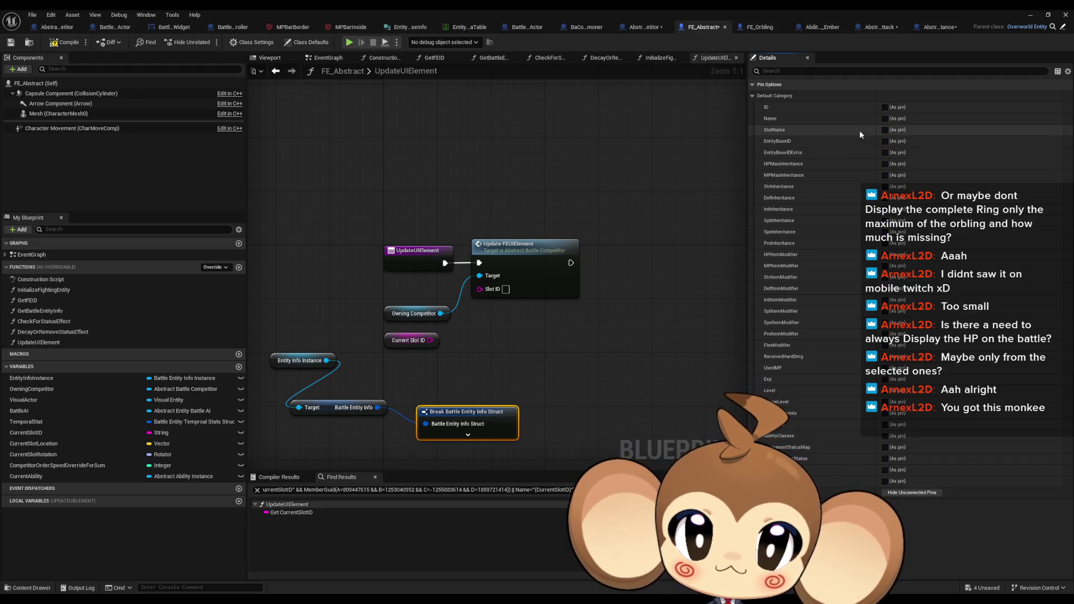
{"action": "mouse_move", "coordinate": [524, 423]}
{"action": "left_mouse_down"}
{"action": "mouse_move", "coordinate": [514, 302]}
{"action": "mouse_move", "coordinate": [480, 289]}
{"action": "left_mouse_up"}
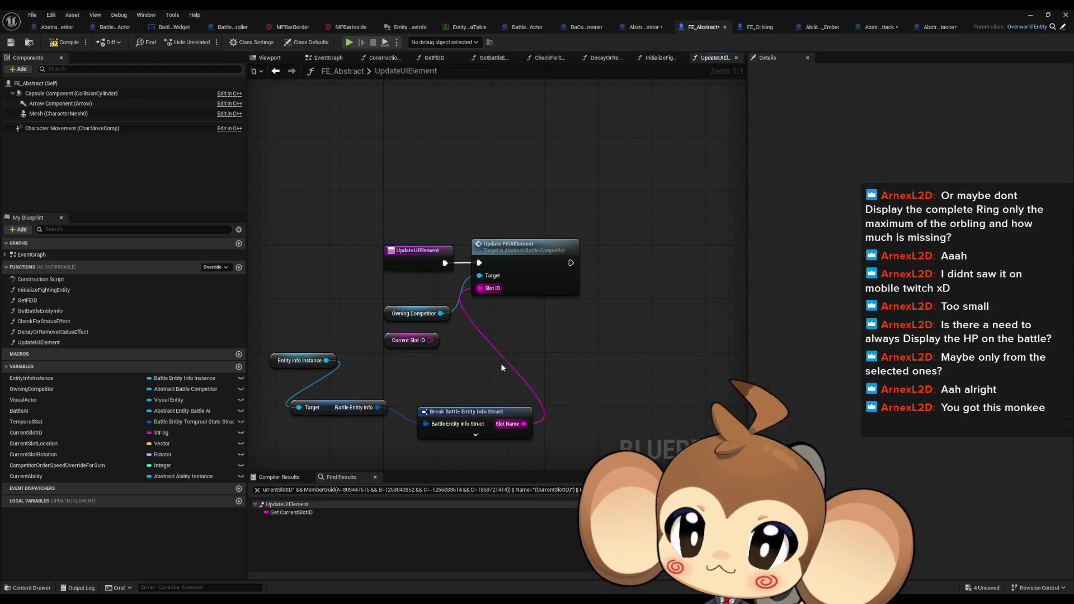
- Delete the unused Current Slot ID node, tidy the break node, and open UpdateFEUIElement
{"action": "left_click_drag", "start_coordinate": [456, 366], "coordinate": [394, 338]}
{"action": "key", "text": "Delete"}
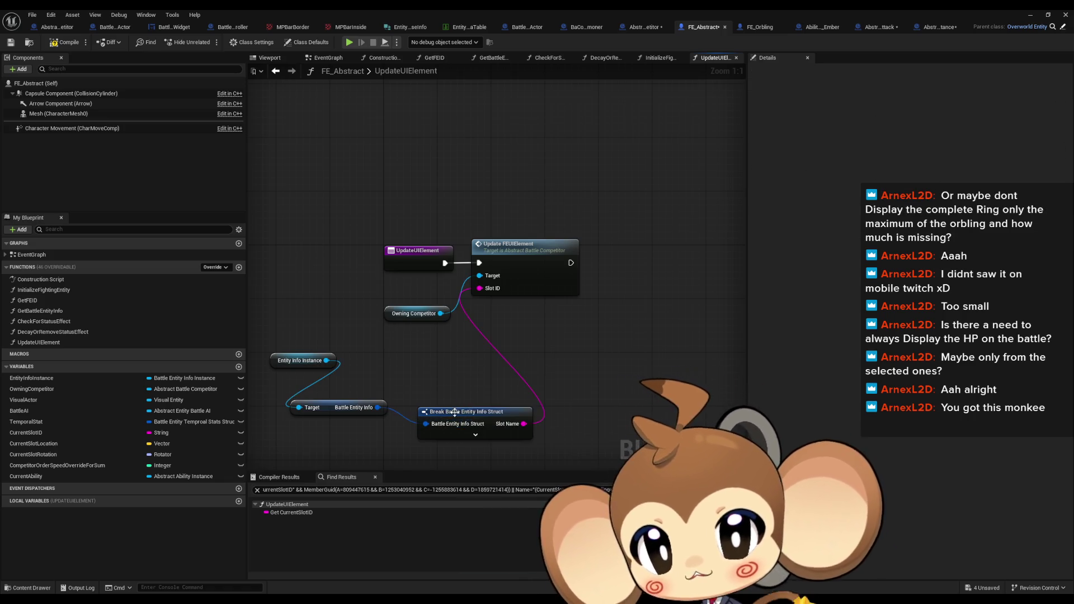
{"action": "left_click_drag", "start_coordinate": [455, 414], "coordinate": [442, 367]}
{"action": "left_click", "coordinate": [461, 331]}
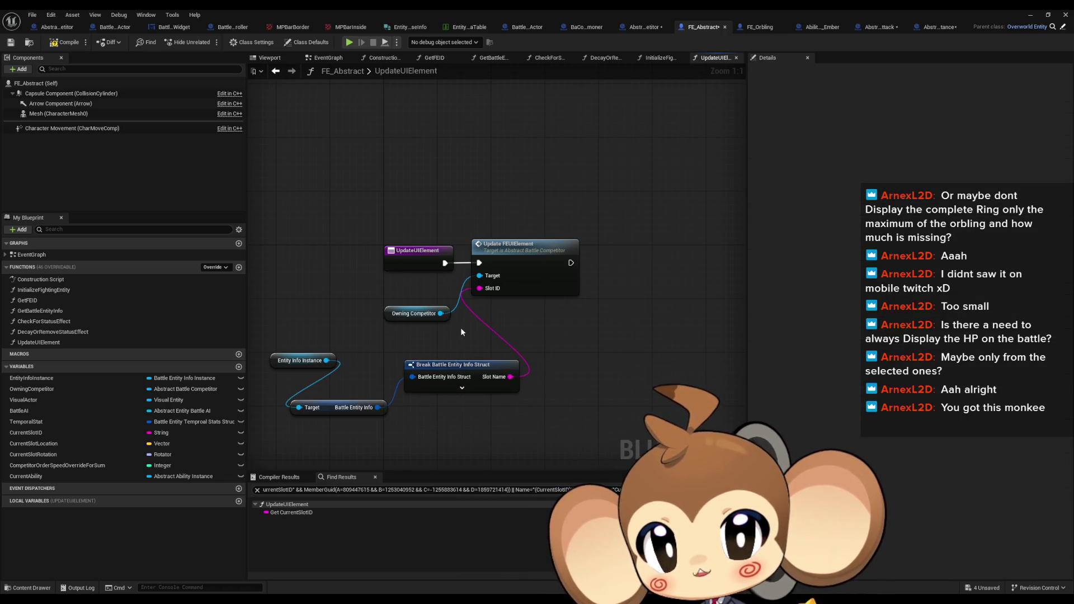
{"action": "double_click", "coordinate": [532, 257]}
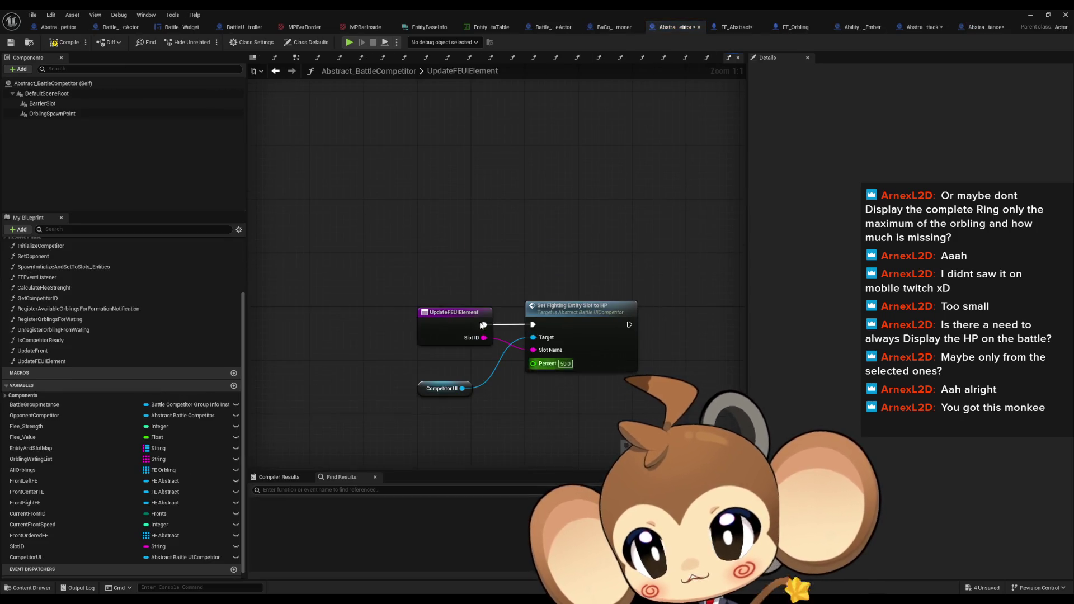
- Look over Battle_ThumbNail_Widget's SetHPSoftToPercent graph, then minimize the blueprint editor
{"action": "left_click", "coordinate": [182, 27]}
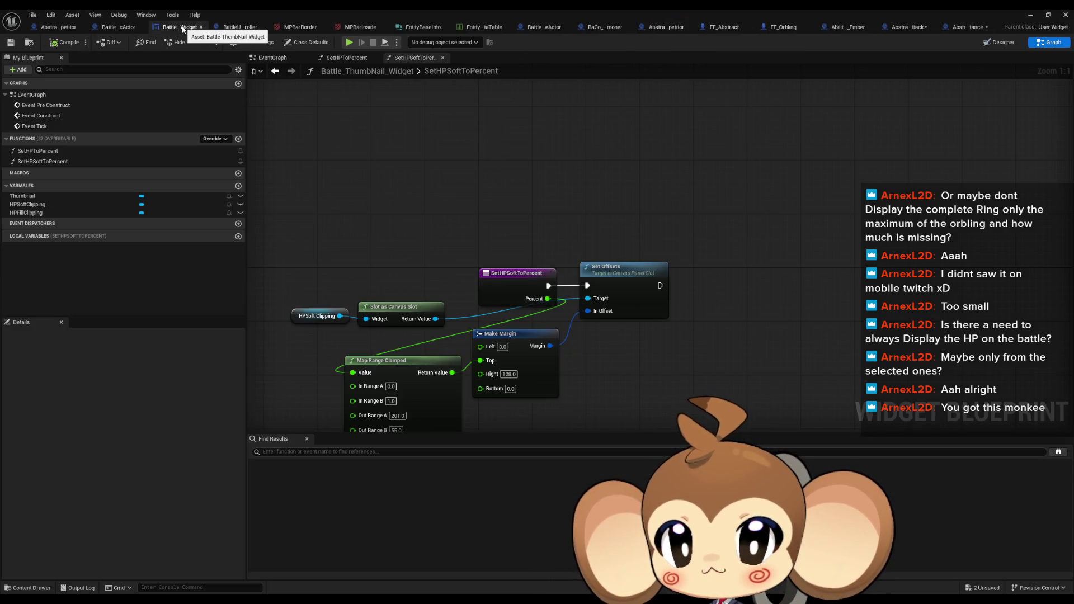
{"action": "left_click_drag", "start_coordinate": [528, 132], "coordinate": [563, 126]}
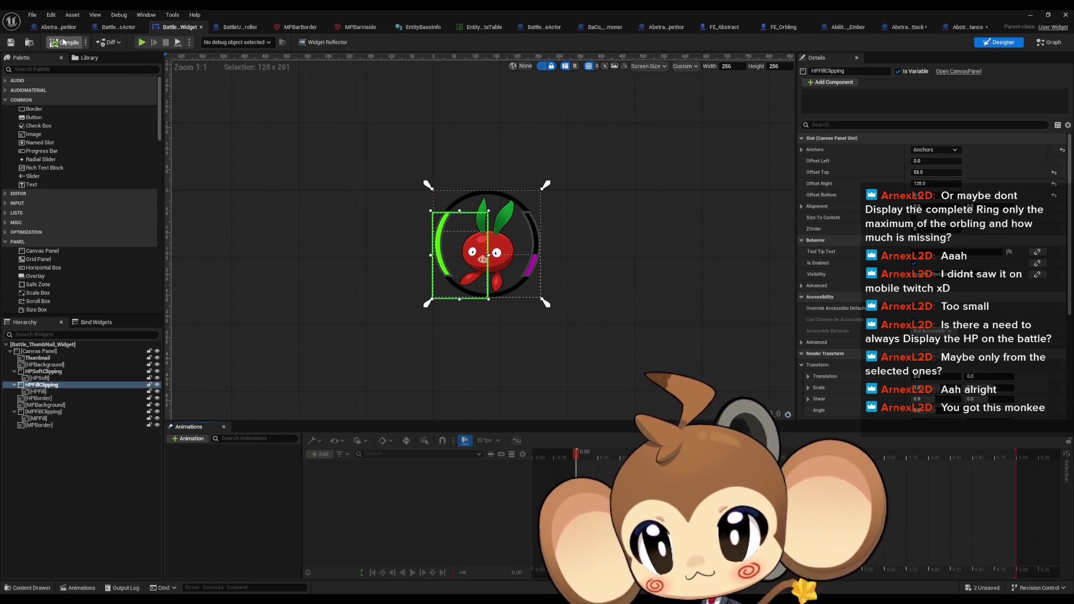
{"action": "left_click", "coordinate": [1032, 18]}
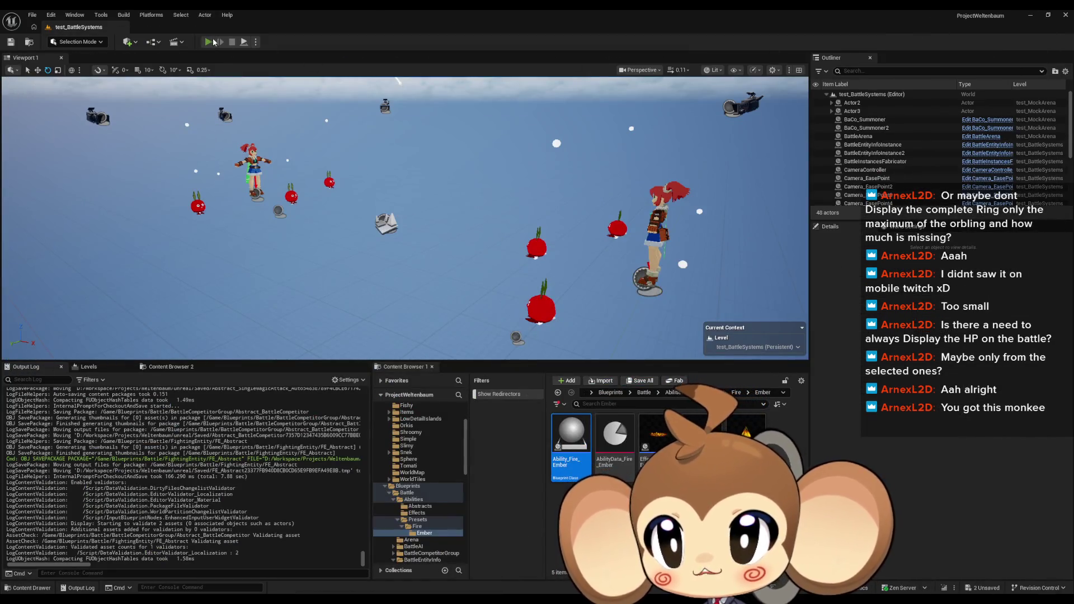
- Run a Play-in-Editor test of the test_BattleSystems battle, then stop it
{"action": "left_click", "coordinate": [212, 42]}
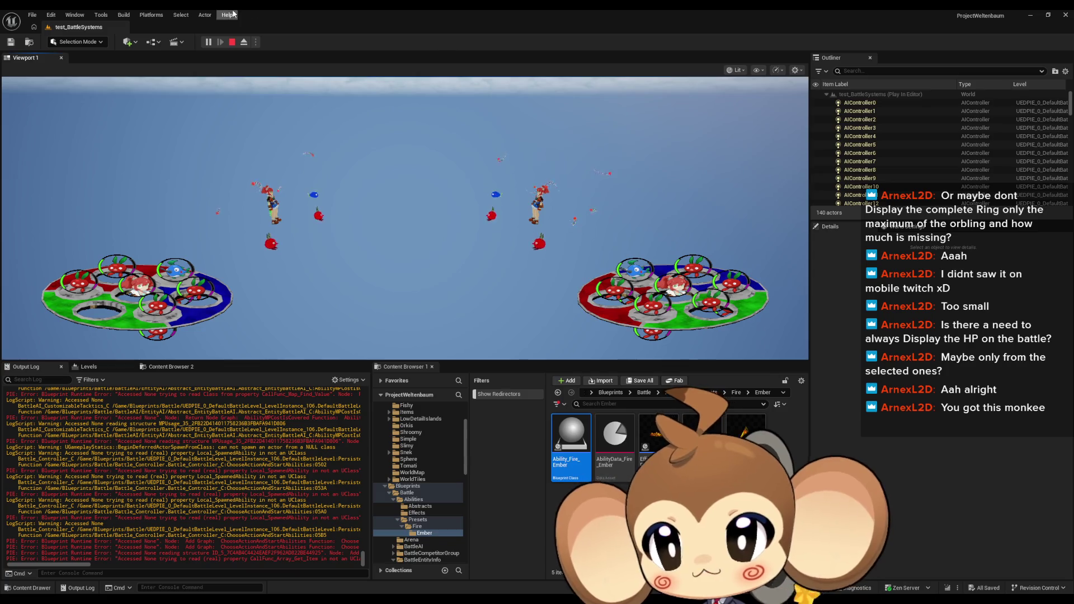
{"action": "left_click", "coordinate": [233, 42]}
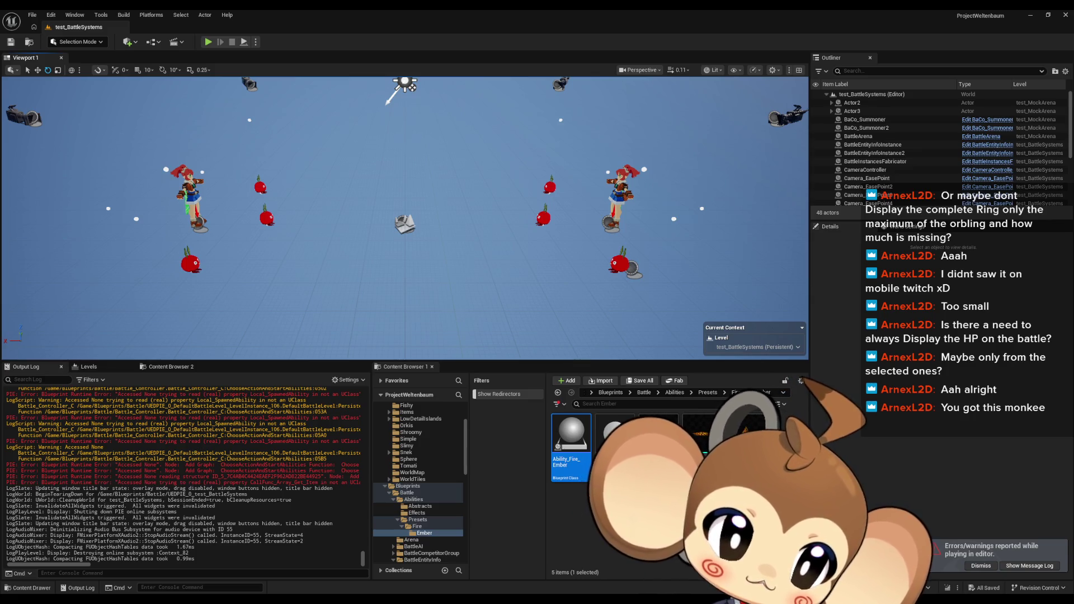
{"action": "key", "text": "alt+Tab"}
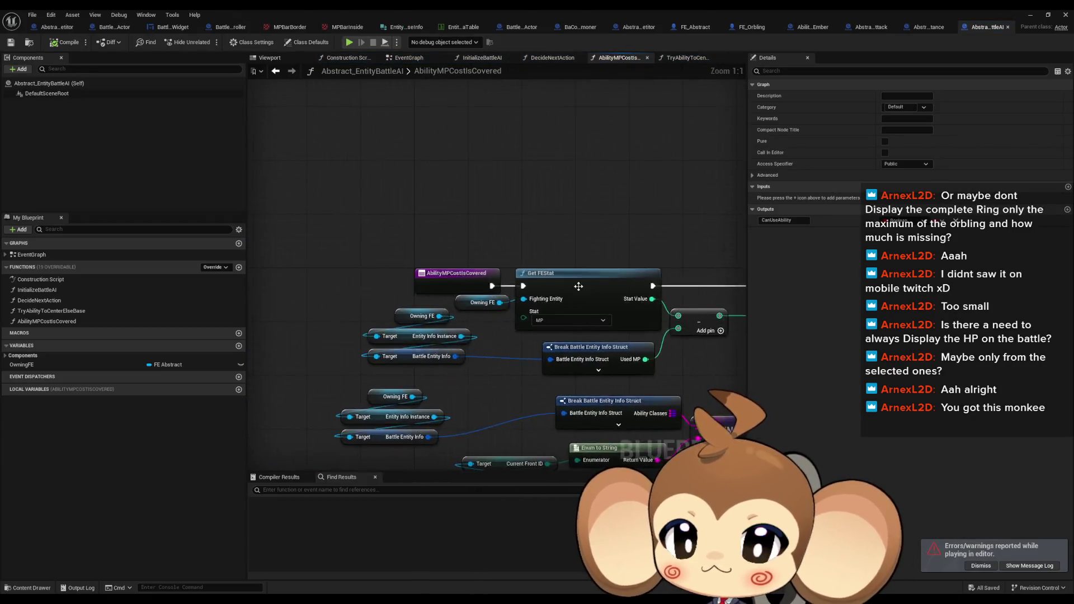
{"action": "scroll", "coordinate": [686, 202], "scroll_direction": "down", "scroll_amount": 2}
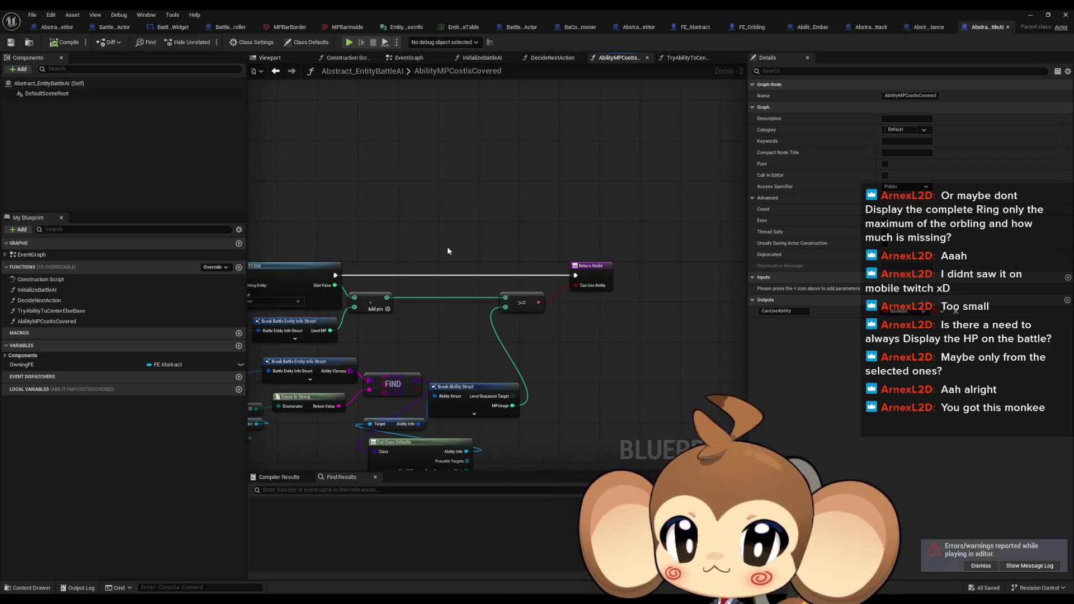
{"action": "left_click_drag", "start_coordinate": [448, 246], "coordinate": [616, 256]}
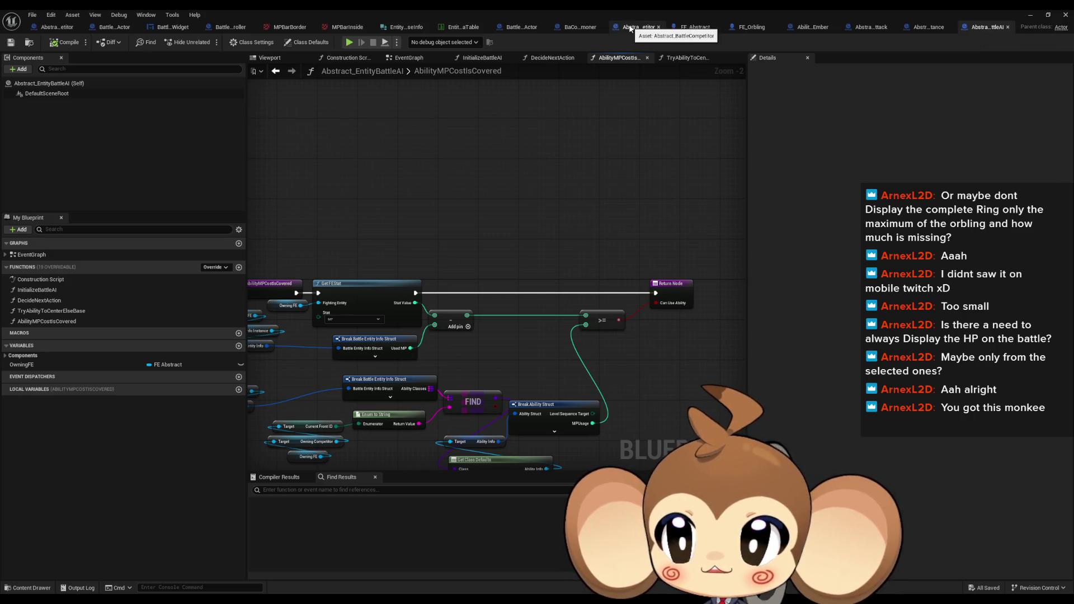
{"action": "left_click", "coordinate": [931, 29]}
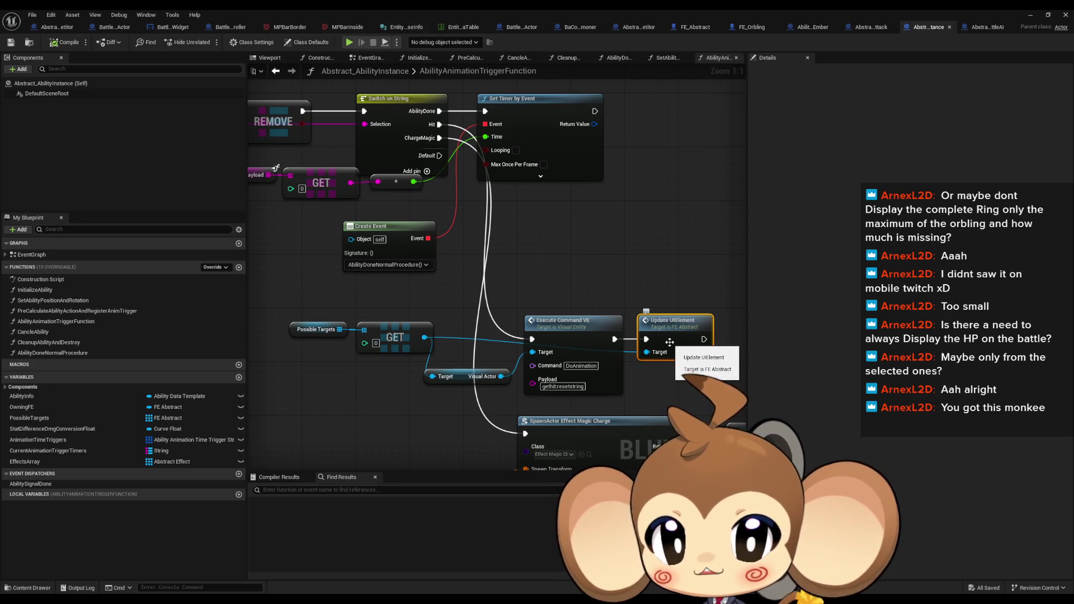
{"action": "left_click_drag", "start_coordinate": [673, 341], "coordinate": [604, 349]}
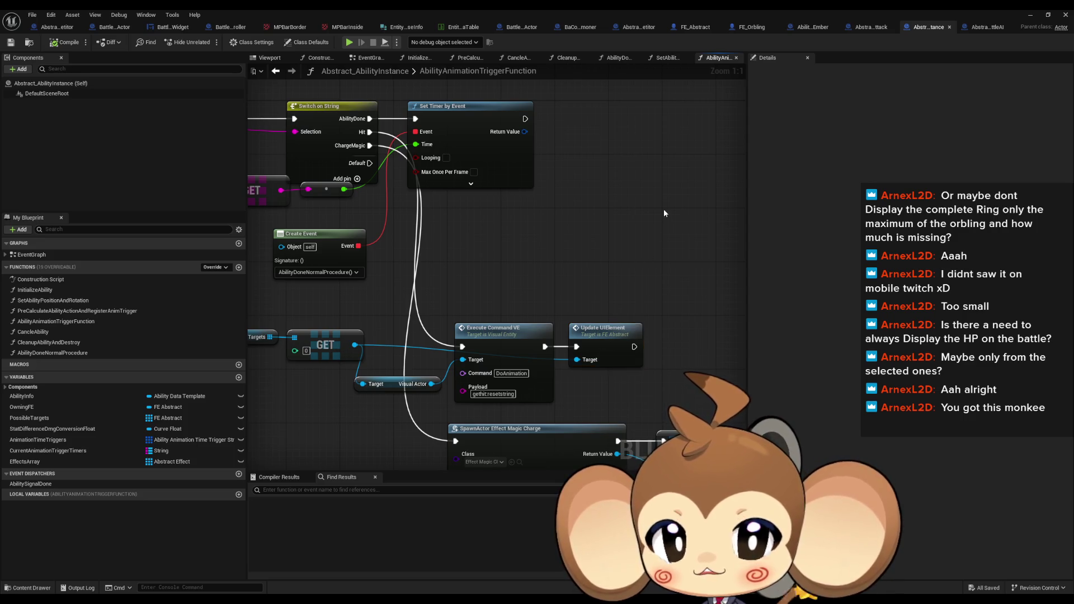
{"action": "left_click", "coordinate": [1029, 12]}
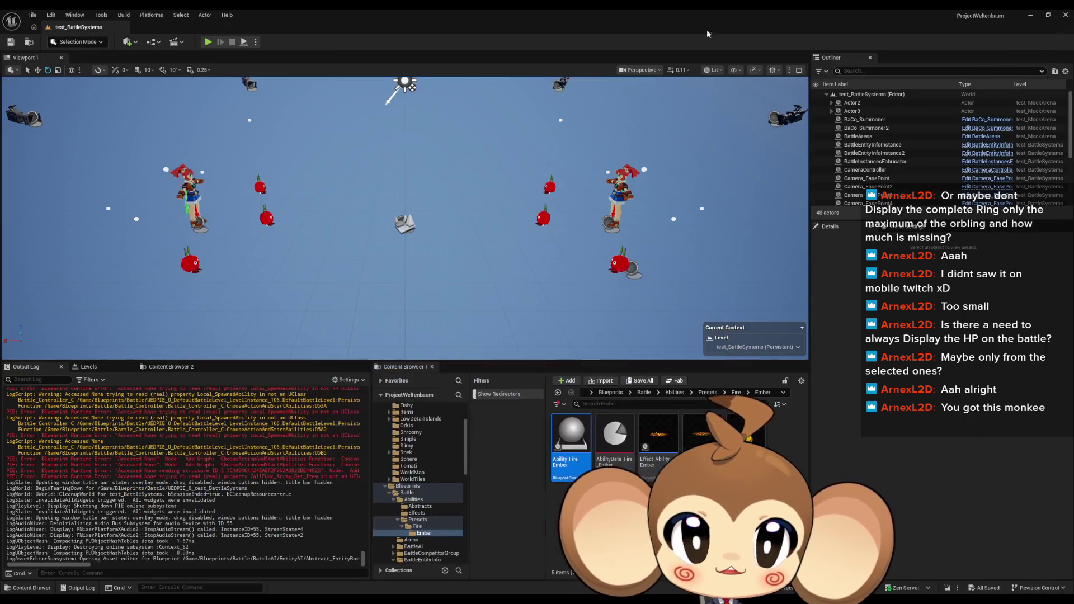
{"action": "scroll", "coordinate": [154, 495], "scroll_direction": "up", "scroll_amount": 10}
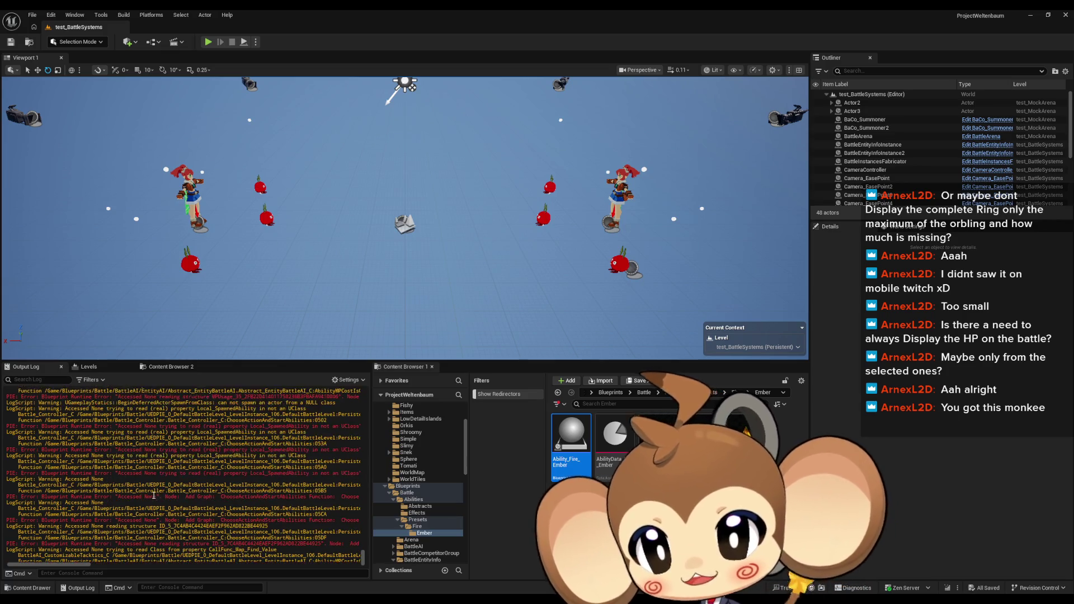
{"action": "scroll", "coordinate": [154, 495], "scroll_direction": "up", "scroll_amount": 10}
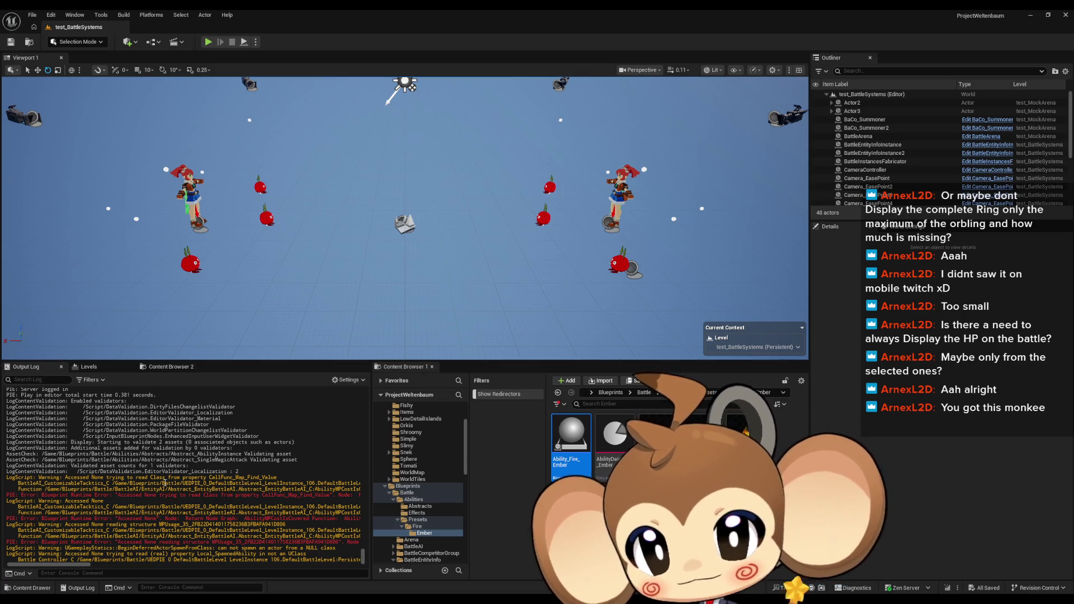
{"action": "scroll", "coordinate": [212, 479], "scroll_direction": "down", "scroll_amount": 3}
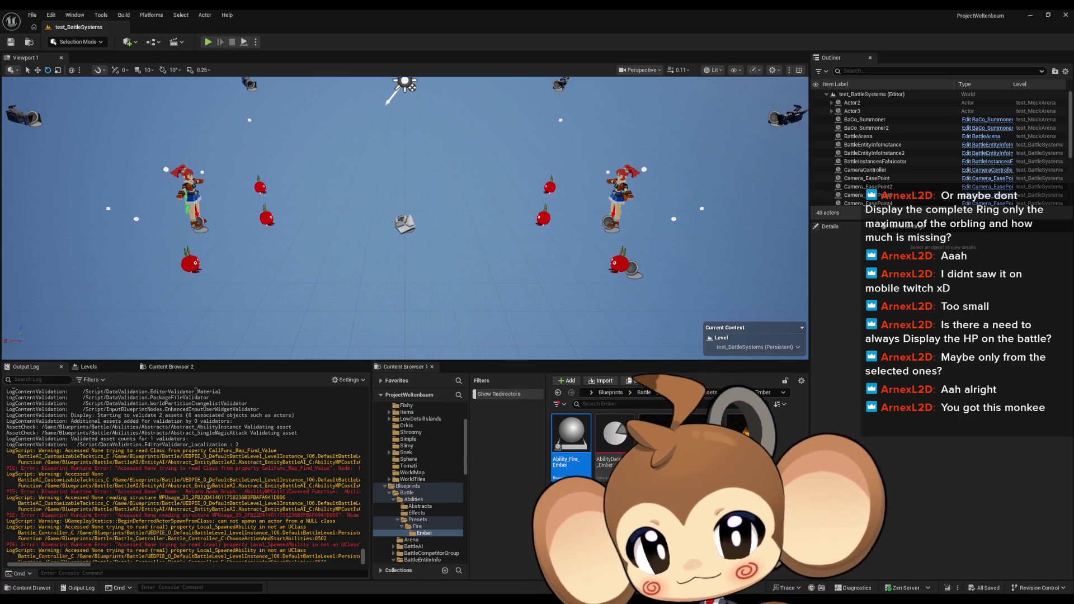
{"action": "scroll", "coordinate": [209, 486], "scroll_direction": "up", "scroll_amount": 3}
{"action": "left_click_drag", "start_coordinate": [88, 563], "coordinate": [153, 565]}
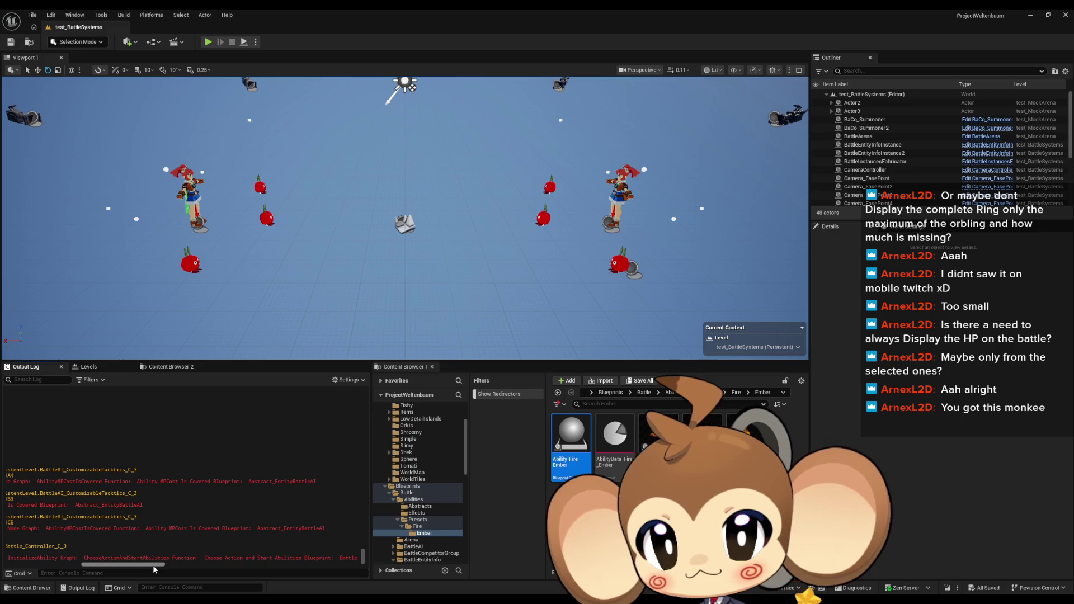
{"action": "left_click_drag", "start_coordinate": [153, 565], "coordinate": [69, 566]}
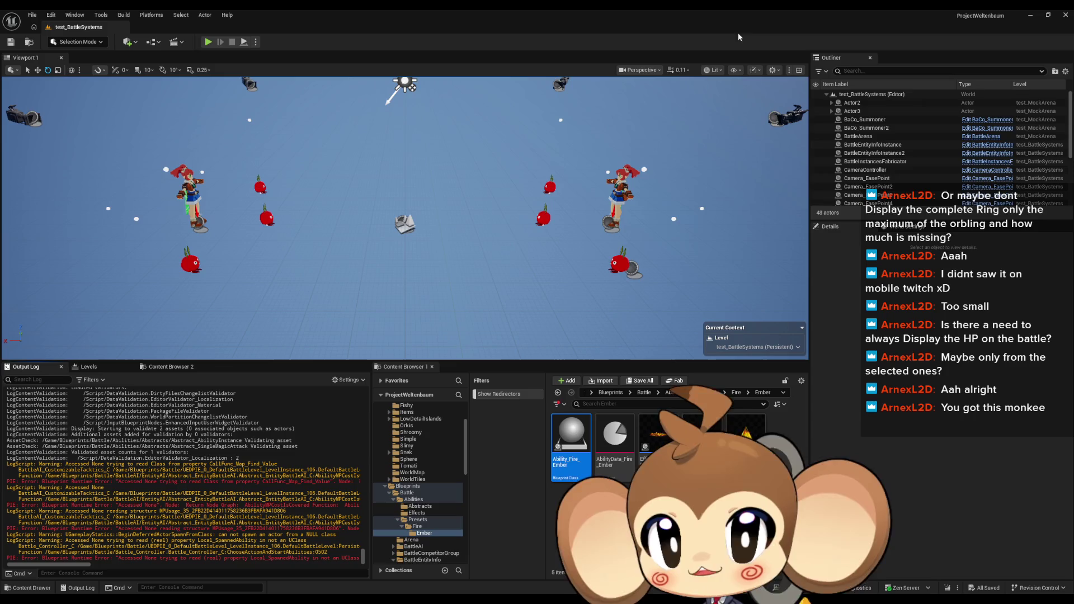
- Start a new play-test of the battle level and clear the Output Log
{"action": "left_click", "coordinate": [208, 42]}
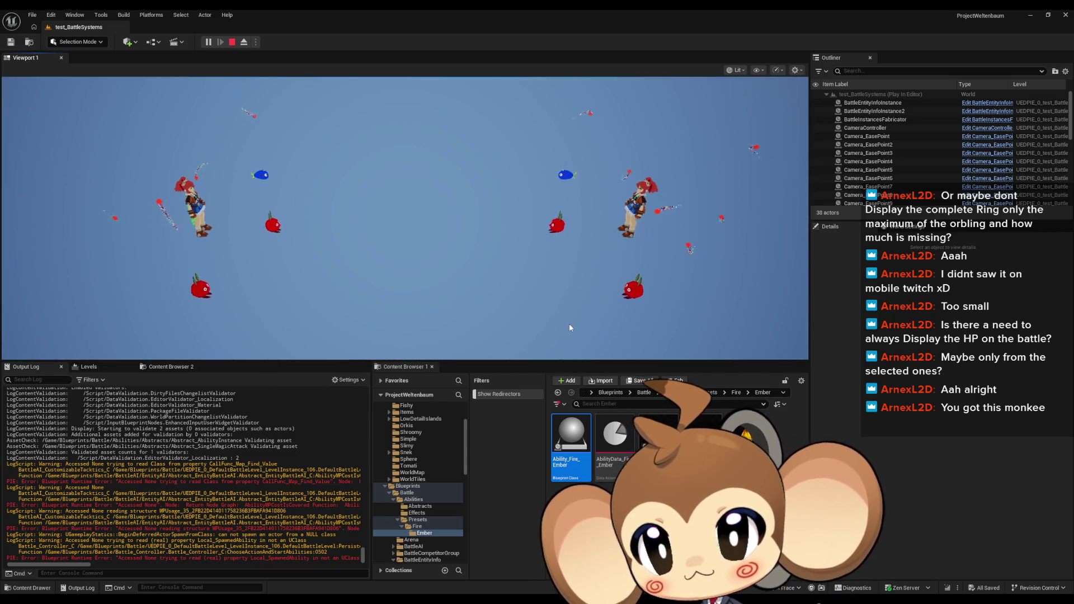
{"action": "right_click", "coordinate": [241, 425]}
{"action": "left_click", "coordinate": [264, 432]}
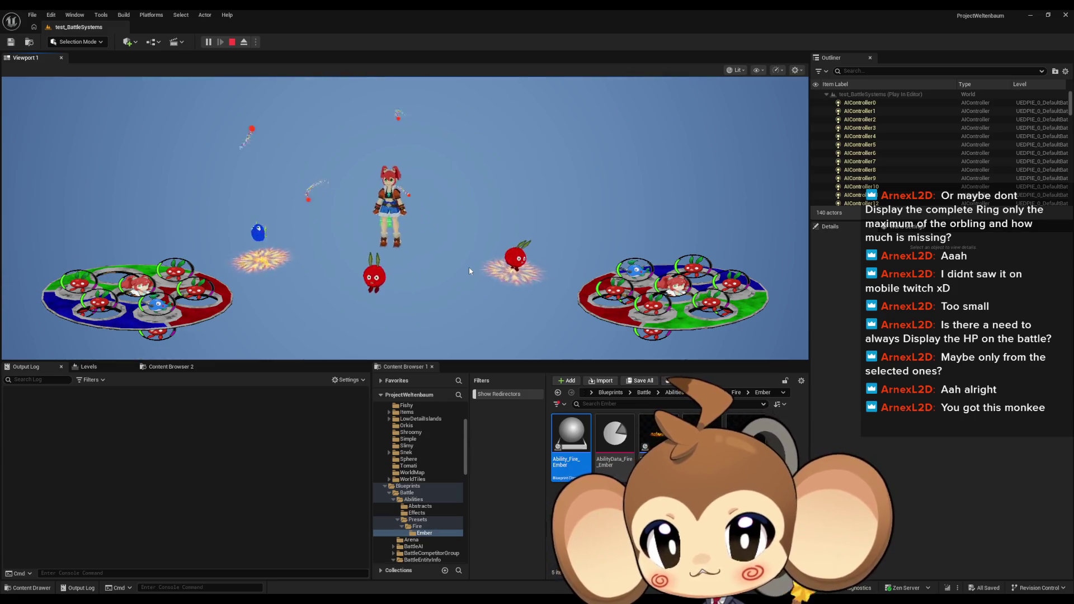
- Stop the play-test and add a breakpoint on Abstract_AbilityInstance's Update UIElement node
{"action": "left_click", "coordinate": [232, 42]}
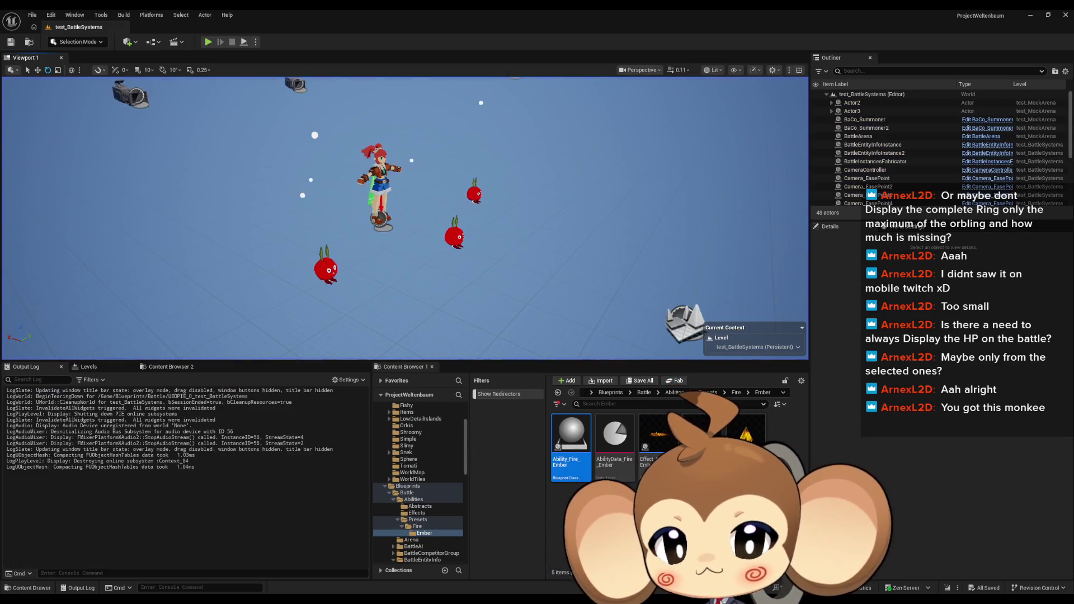
{"action": "mouse_move", "coordinate": [389, 600]}
{"action": "left_click", "coordinate": [359, 566]}
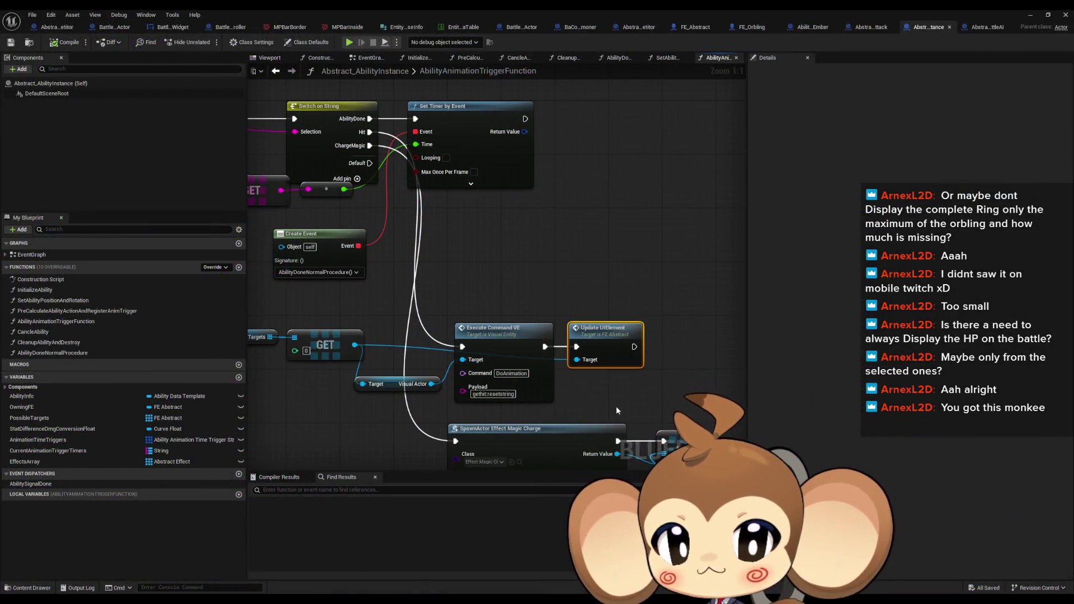
{"action": "right_click", "coordinate": [600, 342]}
{"action": "left_click", "coordinate": [627, 560]}
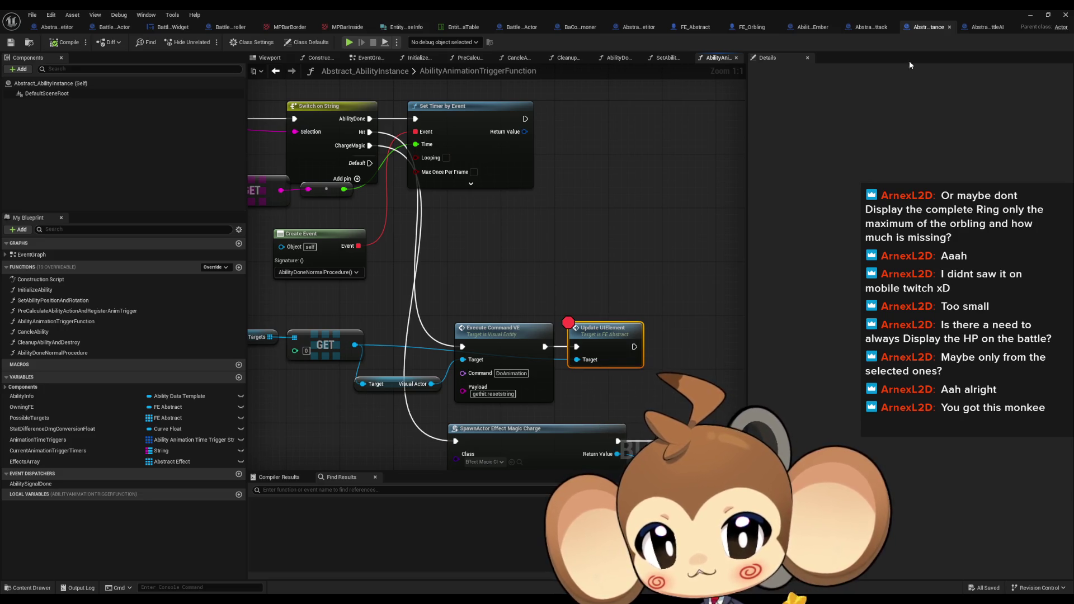
{"action": "left_click", "coordinate": [1040, 14]}
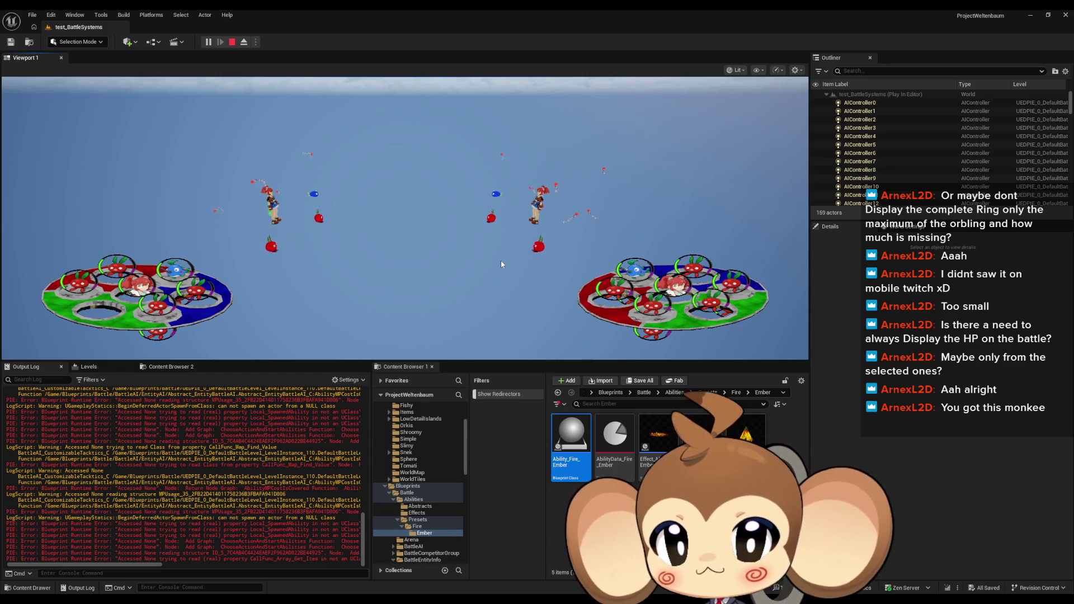
- Restart the play session so it halts at the Update UIElement breakpoint
{"action": "left_click", "coordinate": [233, 42]}
{"action": "left_click", "coordinate": [208, 42]}
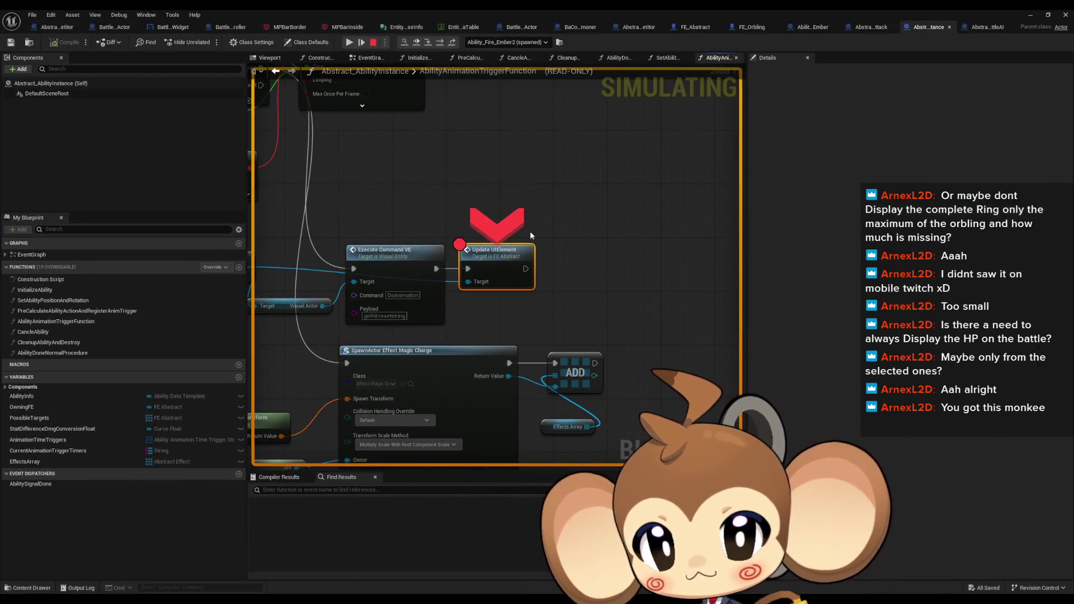
- Step into UpdateUIElement and inspect Entity Info Instance, confirming SlotName is FireLightning
{"action": "left_click", "coordinate": [430, 42]}
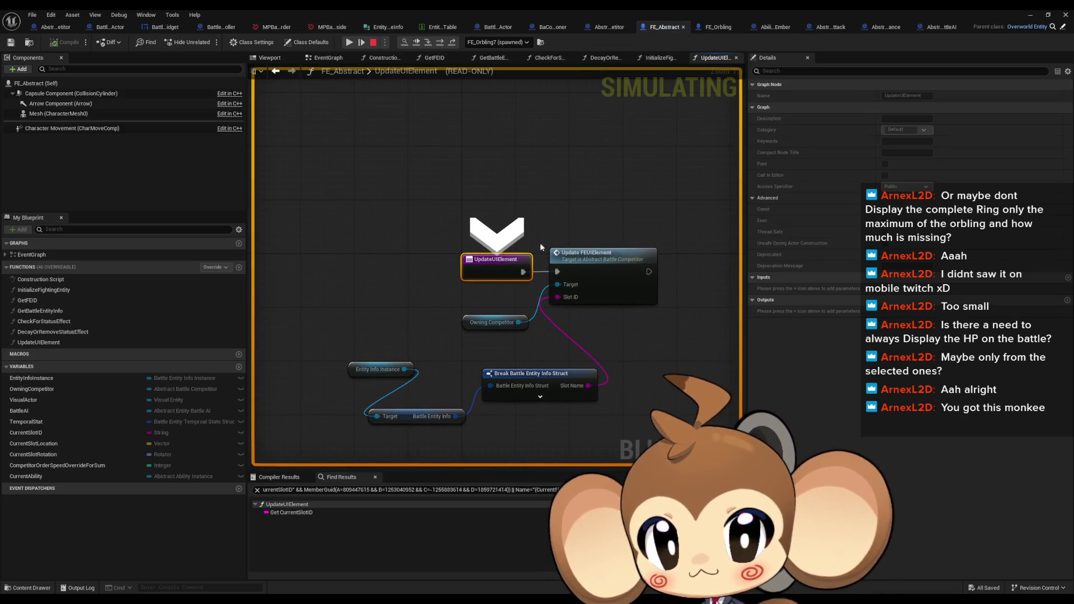
{"action": "mouse_move", "coordinate": [558, 297]}
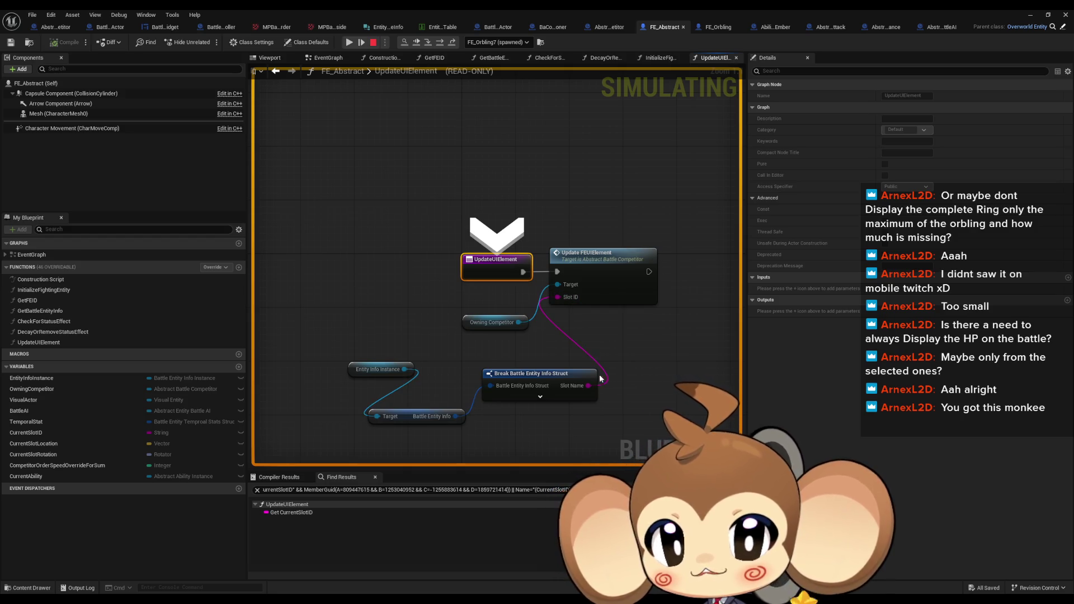
{"action": "mouse_move", "coordinate": [394, 368]}
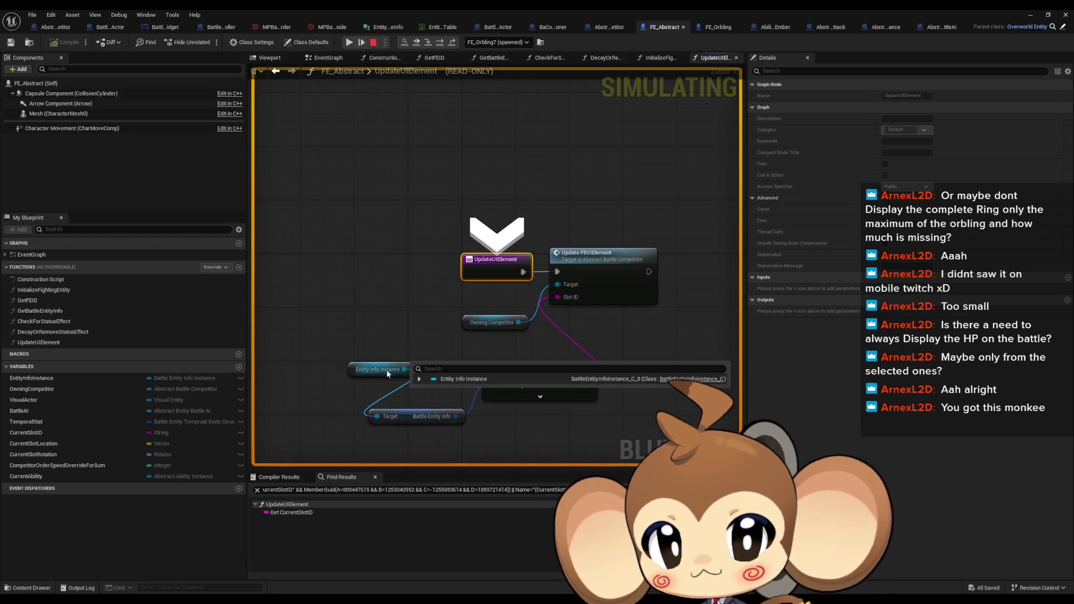
{"action": "left_click", "coordinate": [419, 379]}
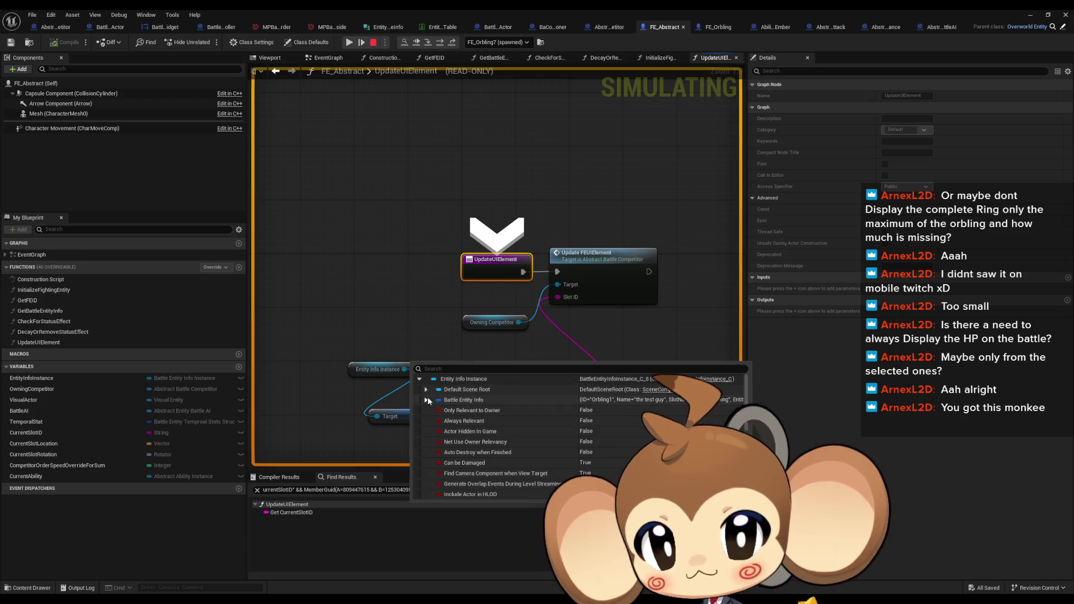
{"action": "left_click", "coordinate": [426, 400]}
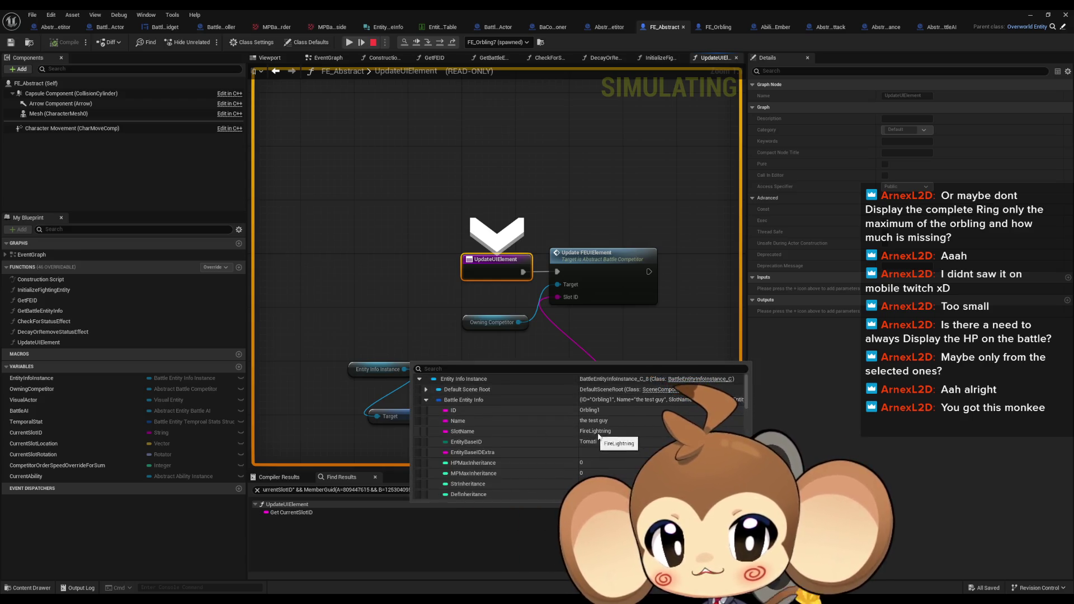
- Step through UpdateFEUIElement into SetFightingEntitySlotToHP
{"action": "left_click", "coordinate": [440, 45]}
{"action": "left_click", "coordinate": [438, 46]}
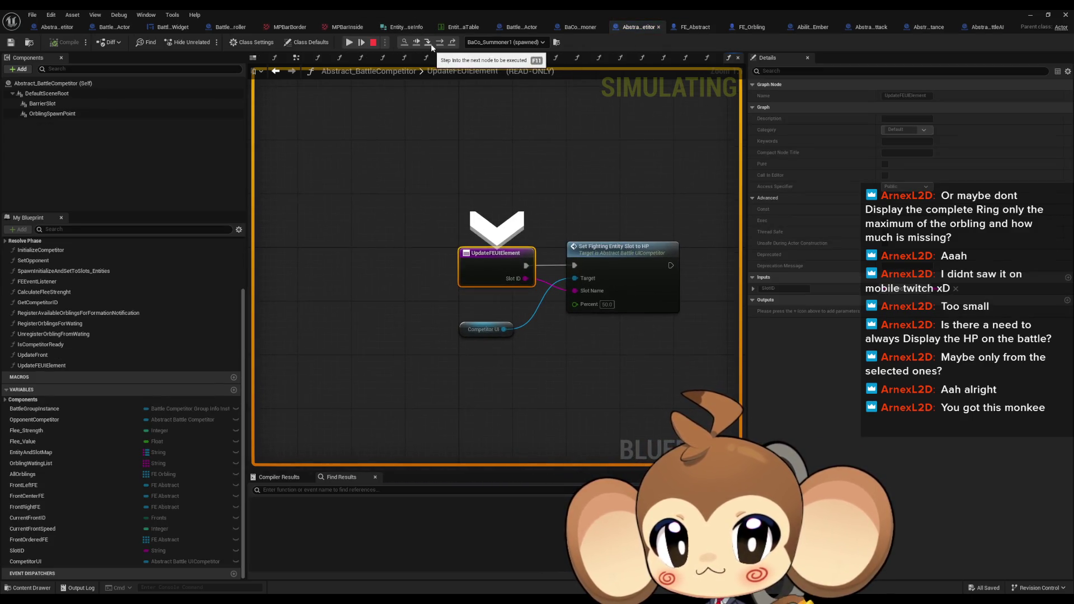
{"action": "left_click", "coordinate": [440, 44]}
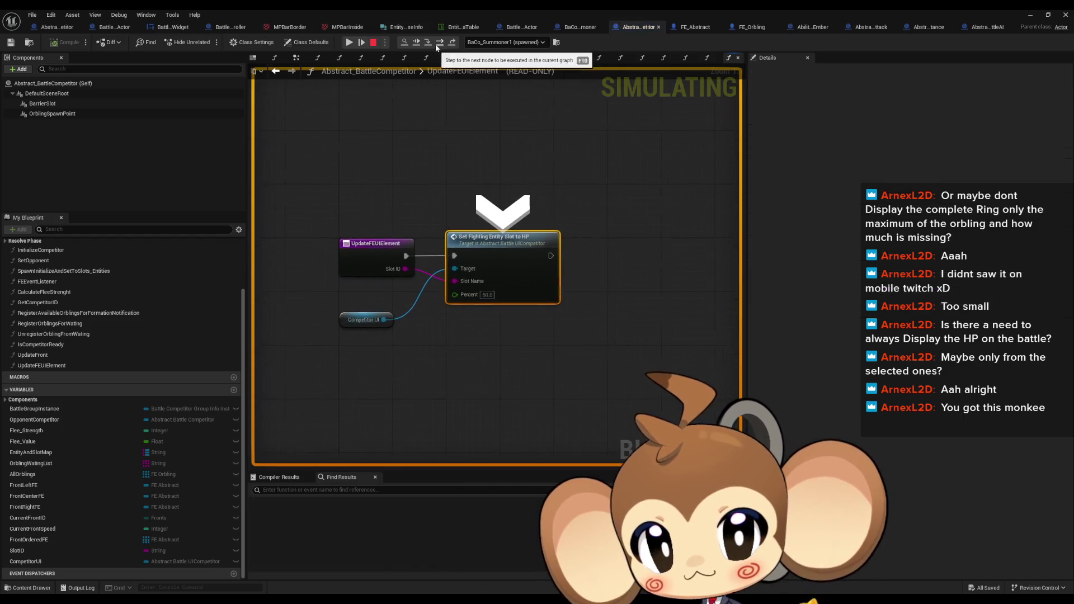
{"action": "left_click", "coordinate": [440, 43]}
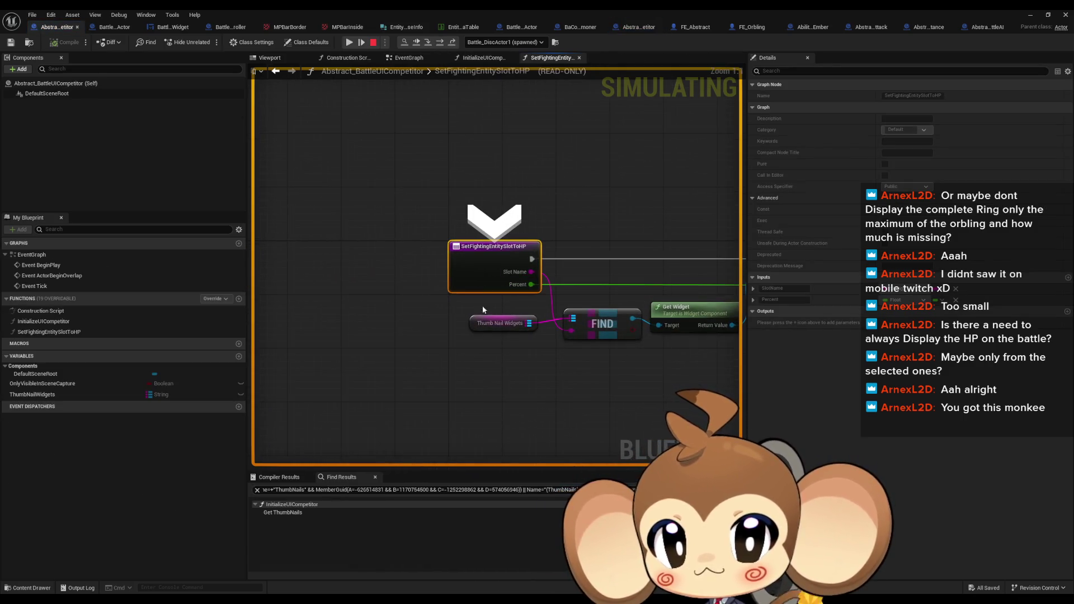
- Inspect the Thumb Nail Widgets list and step over to the Set HP To Percent call
{"action": "left_click", "coordinate": [542, 333]}
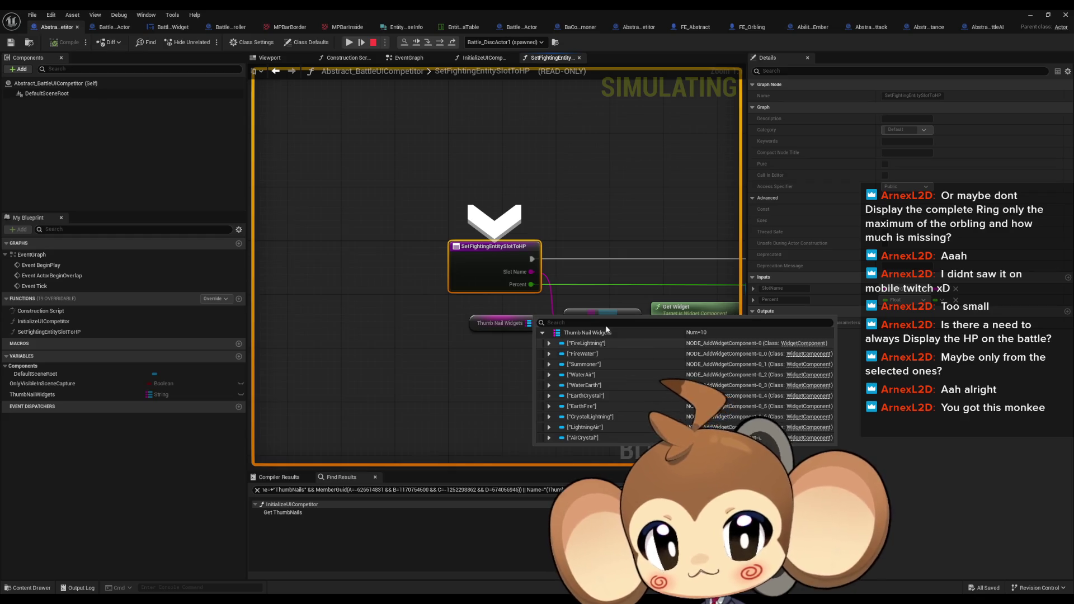
{"action": "left_click_drag", "start_coordinate": [616, 179], "coordinate": [451, 164]}
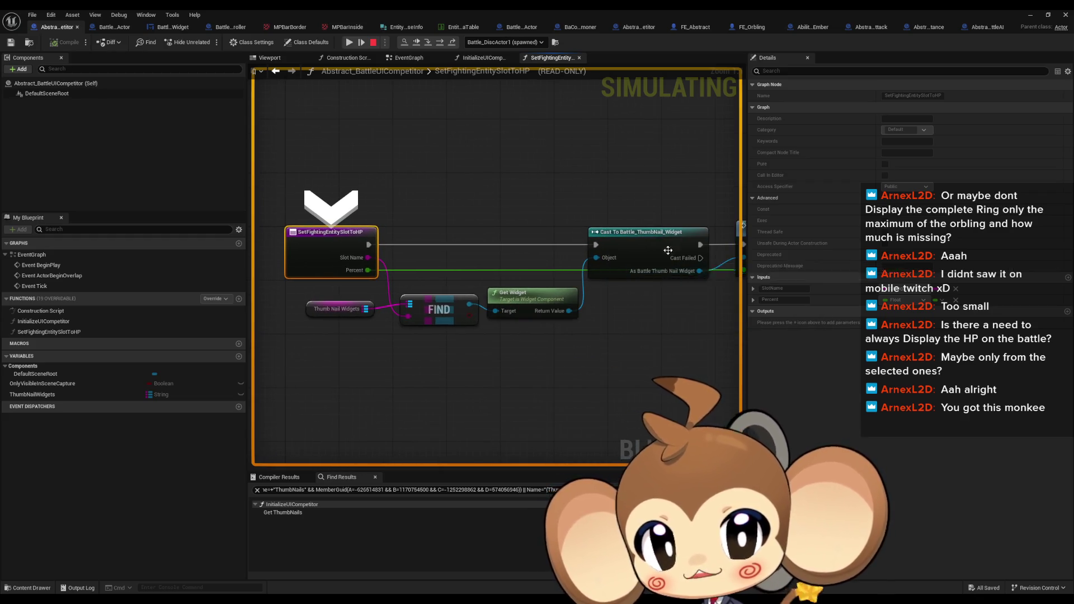
{"action": "left_click", "coordinate": [441, 43]}
{"action": "left_click", "coordinate": [441, 42]}
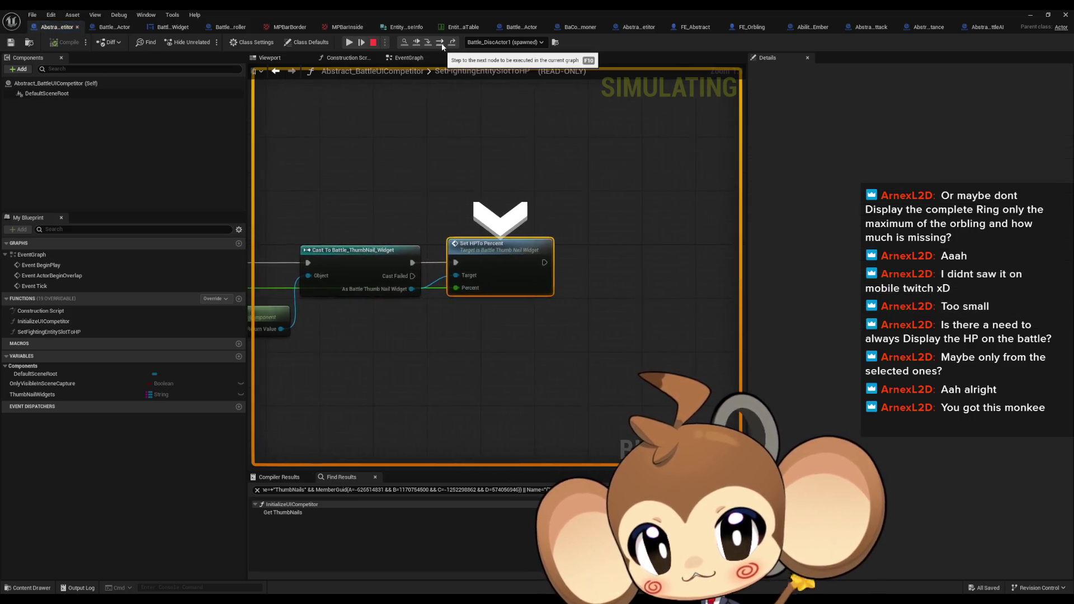
- Step into SetHPToPercent, check Percent is 50, and stop the simulation
{"action": "left_click", "coordinate": [428, 43]}
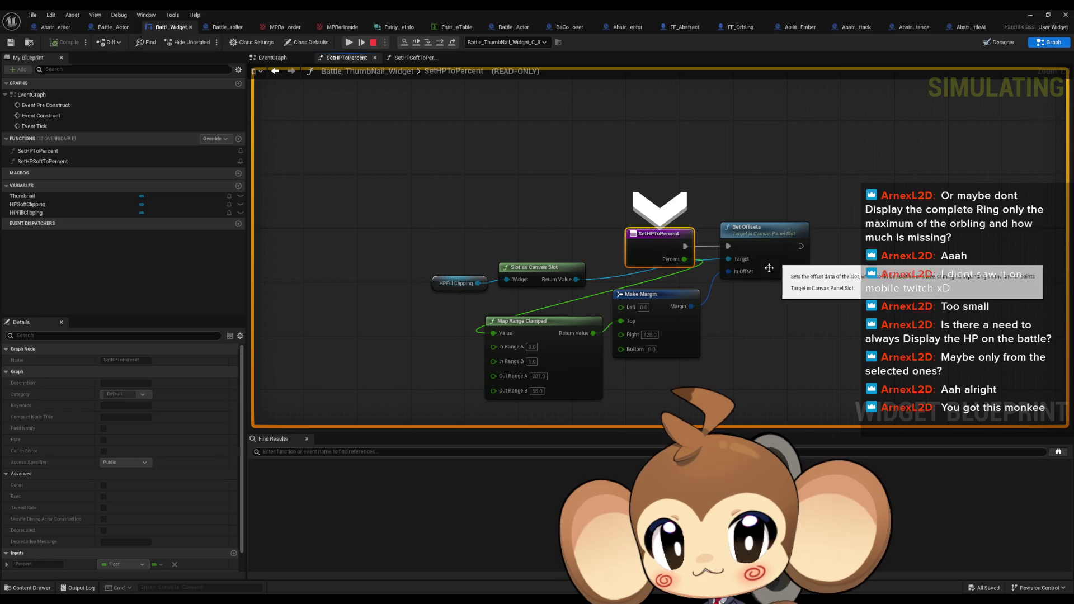
{"action": "left_click_drag", "start_coordinate": [674, 348], "coordinate": [522, 320]}
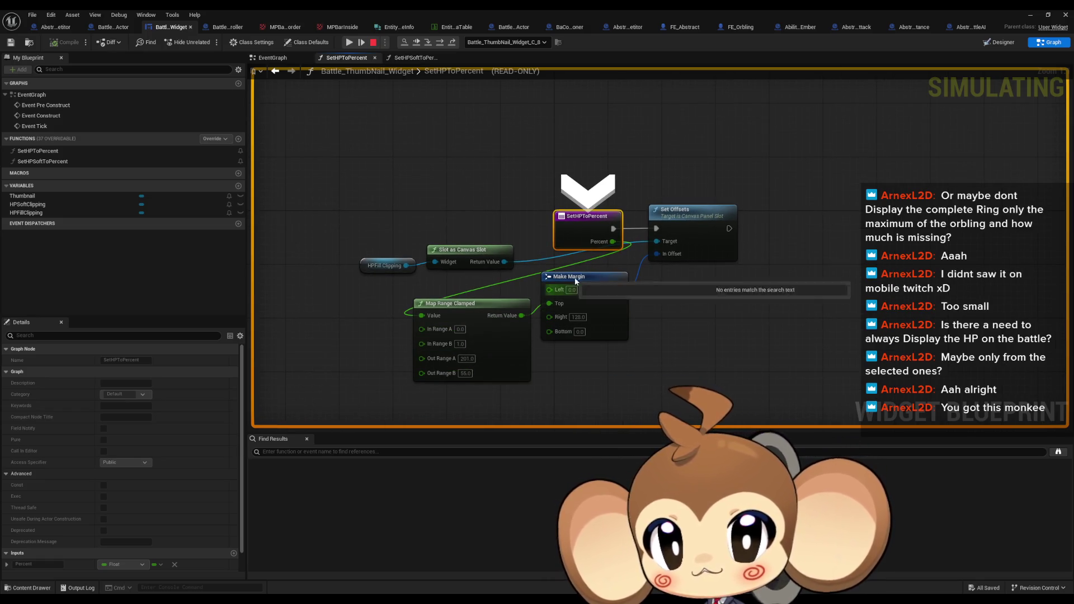
{"action": "mouse_move", "coordinate": [608, 244]}
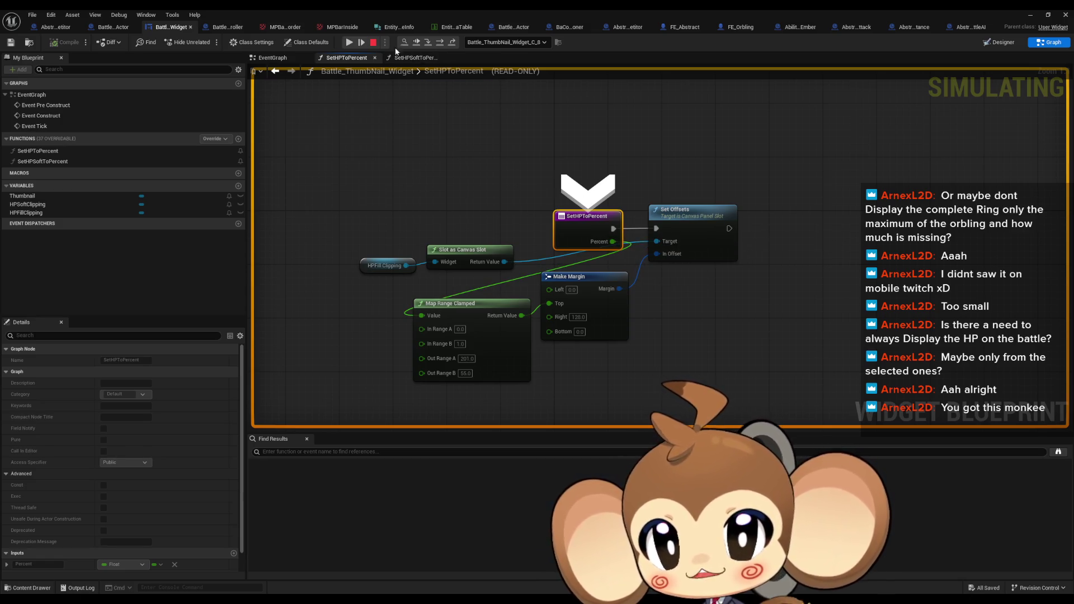
{"action": "left_click", "coordinate": [375, 43]}
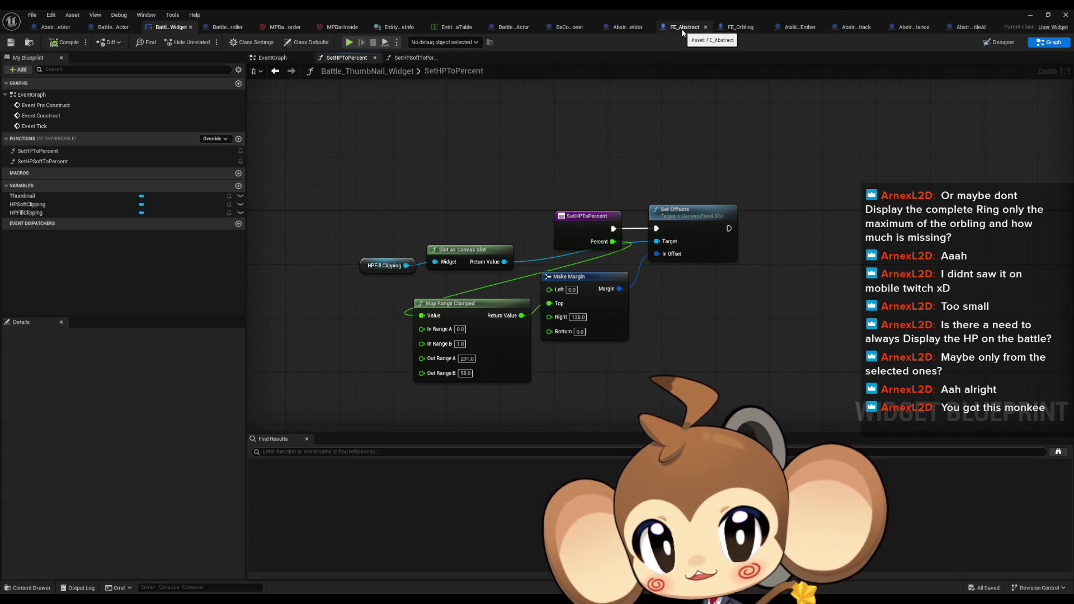
- Revisit FE_Abstract's UpdateUIElement and UpdateFEUIElement graphs, then start a new play-test
{"action": "left_click", "coordinate": [1031, 16]}
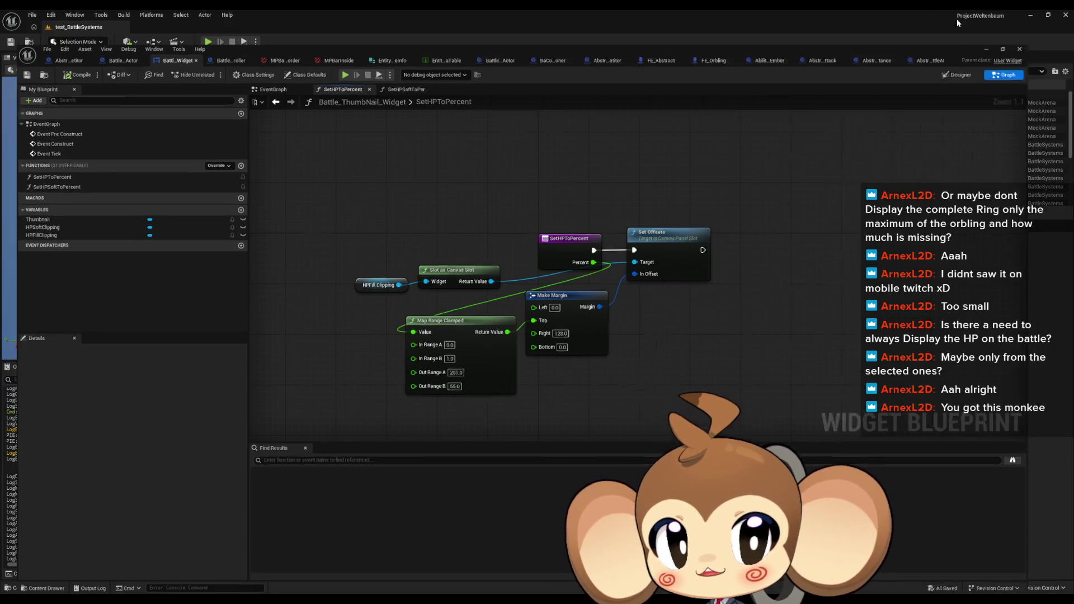
{"action": "left_click", "coordinate": [469, 576]}
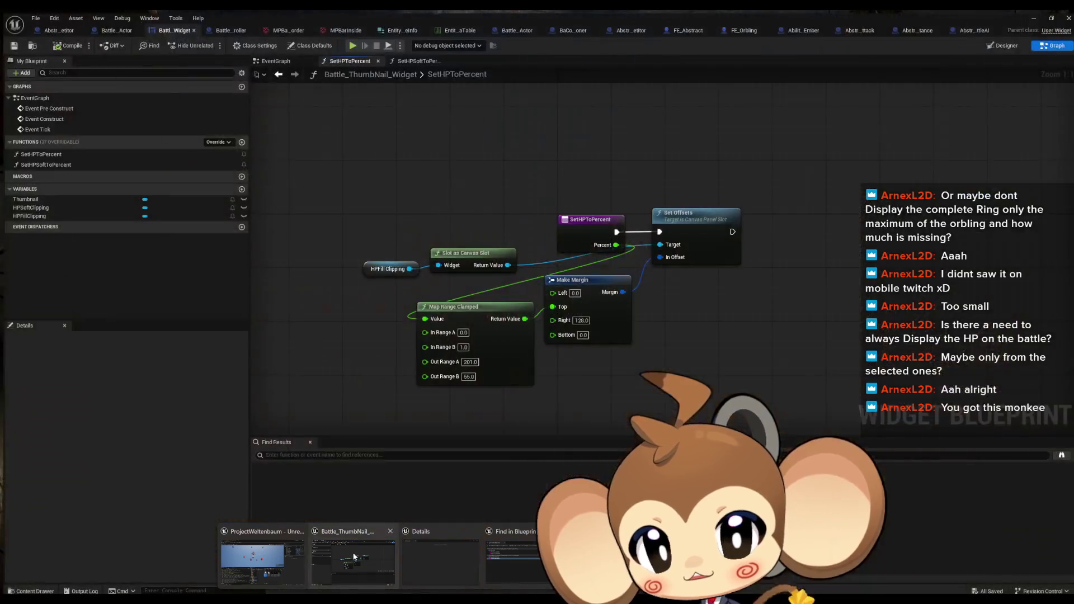
{"action": "left_click", "coordinate": [687, 32]}
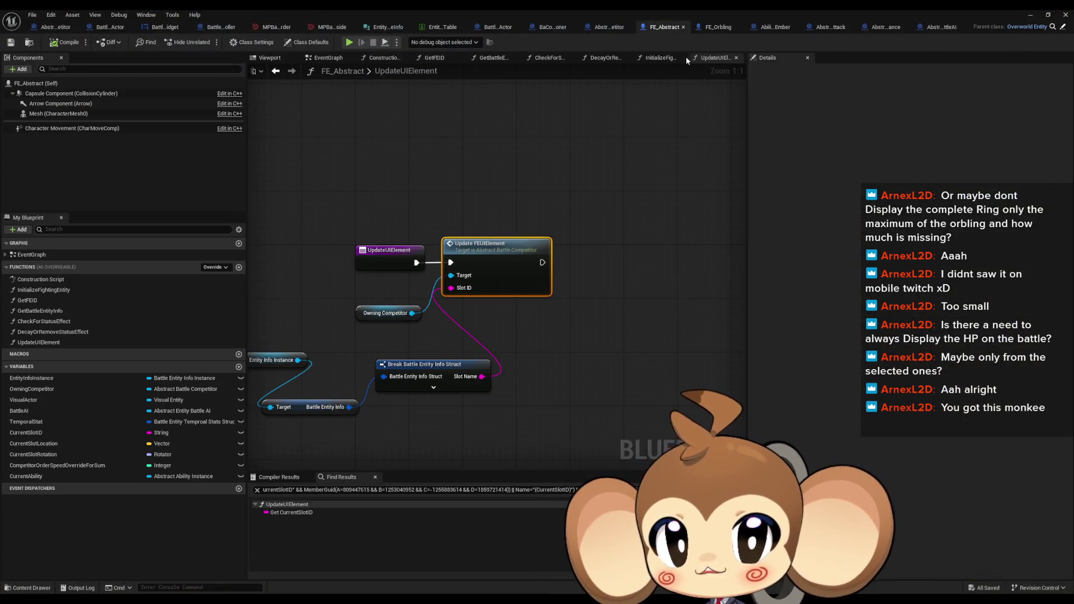
{"action": "double_click", "coordinate": [494, 274]}
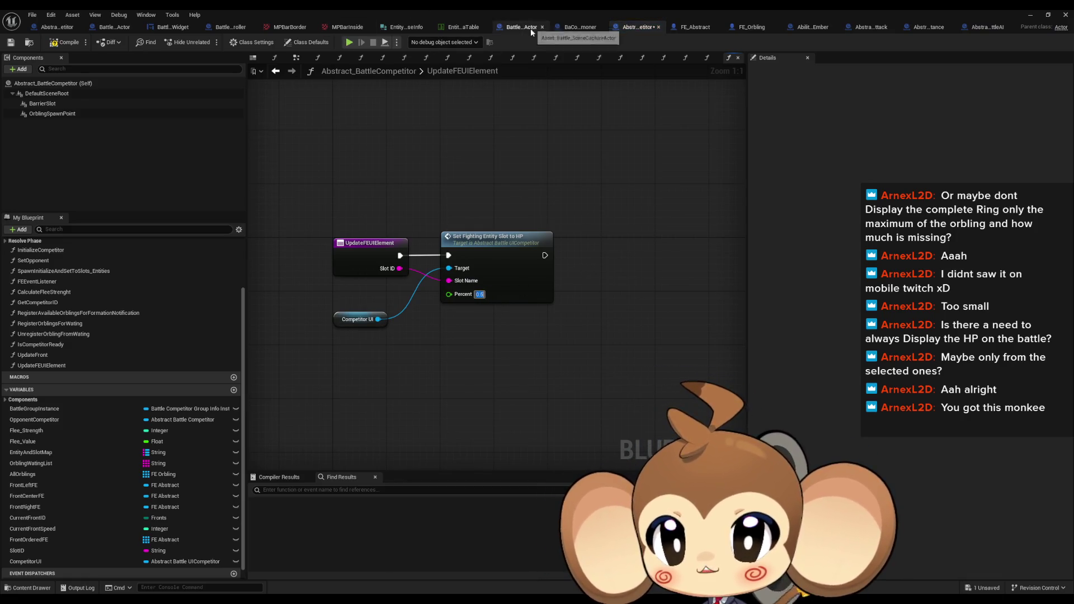
{"action": "left_click", "coordinate": [350, 42]}
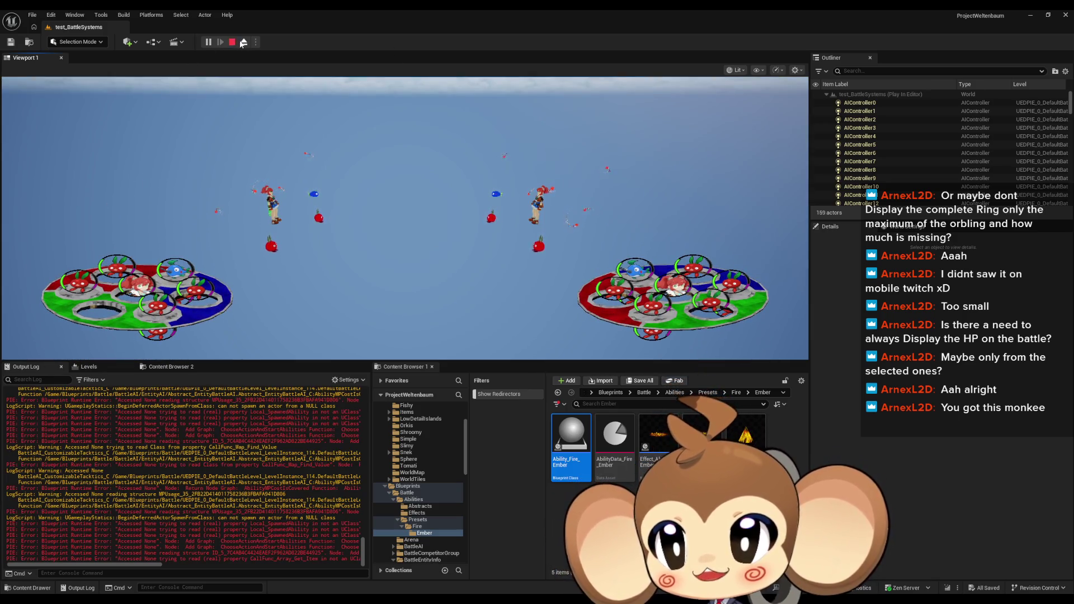
- Stop the play-test, put the blueprint editor away, and open the level's blueprint
{"action": "left_click", "coordinate": [231, 42]}
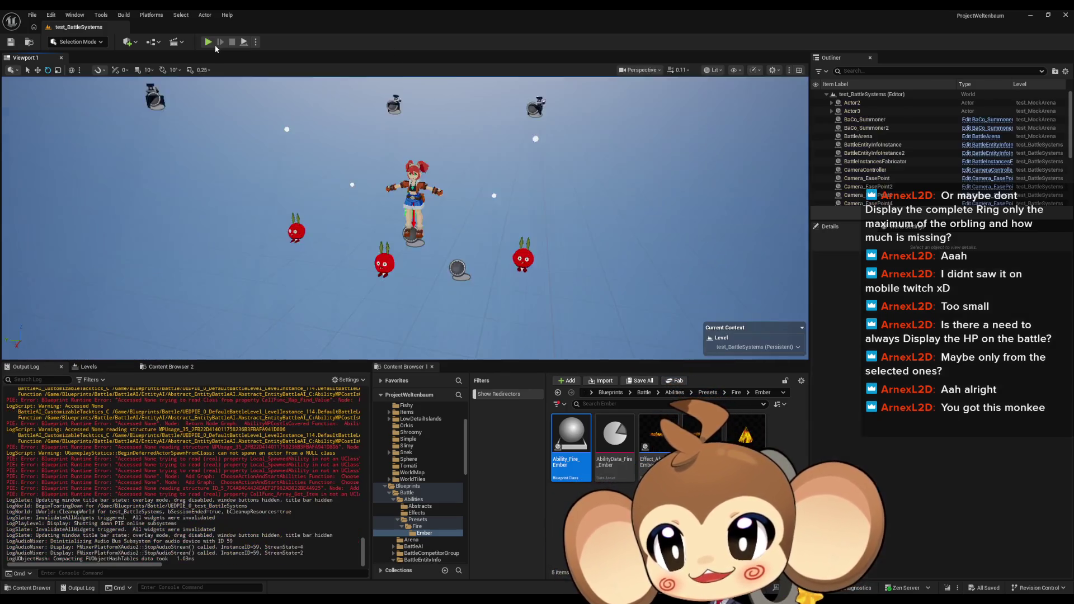
{"action": "mouse_move", "coordinate": [498, 584]}
{"action": "left_click", "coordinate": [348, 562]}
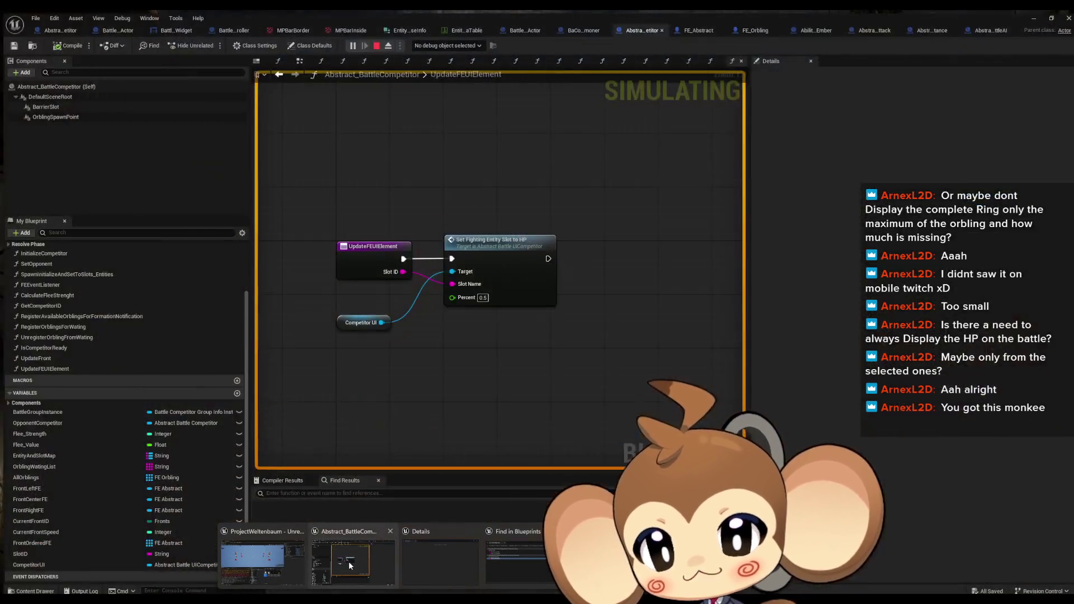
{"action": "left_click", "coordinate": [1030, 15]}
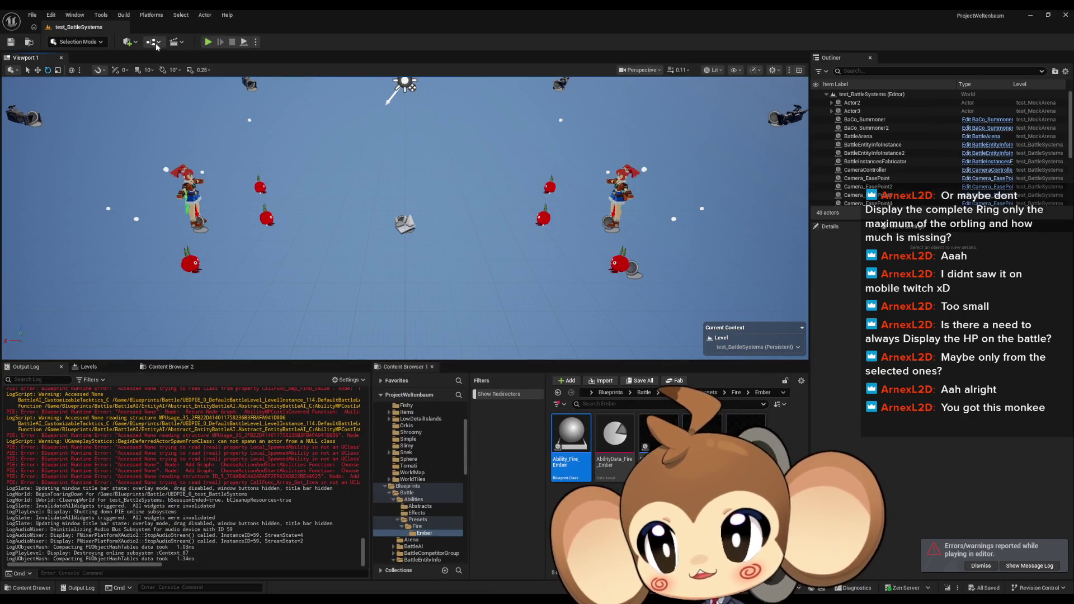
{"action": "left_click", "coordinate": [151, 42]}
{"action": "mouse_move", "coordinate": [187, 136]}
{"action": "mouse_move", "coordinate": [195, 111]}
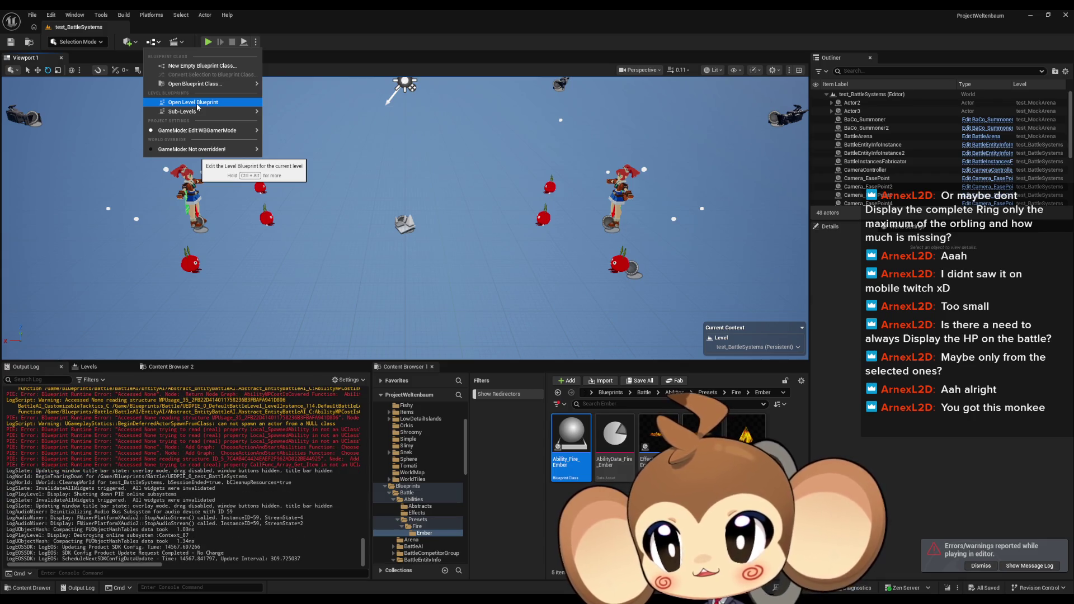
{"action": "left_click", "coordinate": [198, 107]}
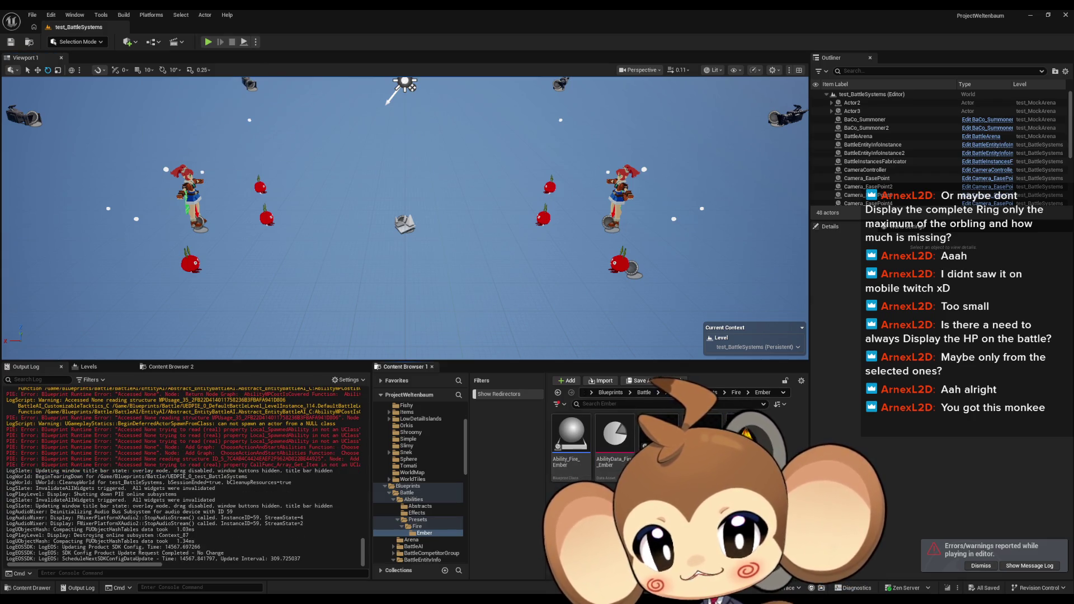
- Browse to Battle/BattleCompetitorGroup/Preset and open the test_competitor1 preset
{"action": "left_click", "coordinate": [713, 392]}
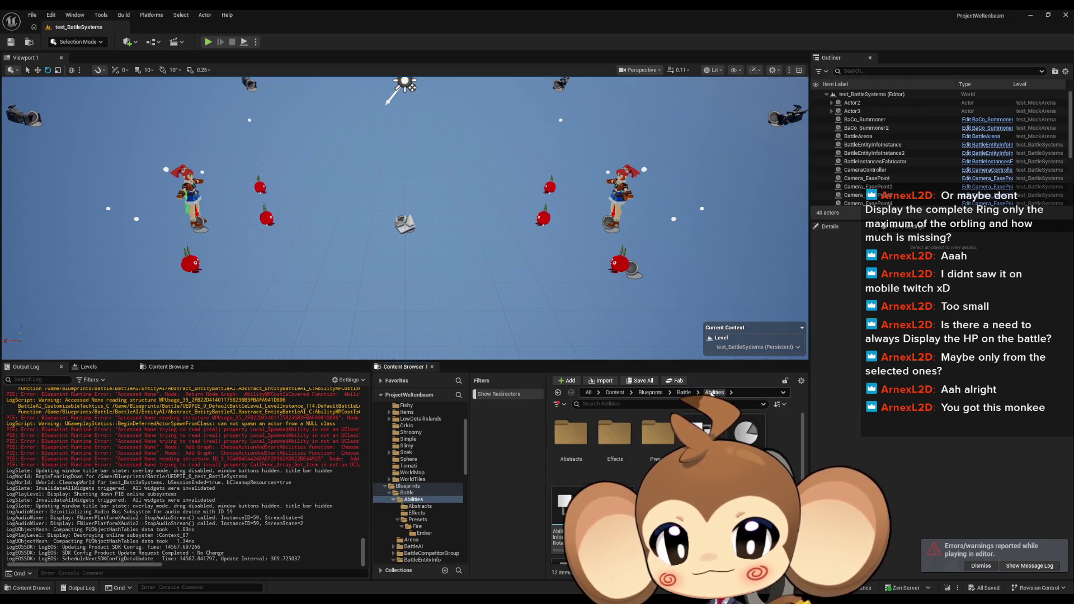
{"action": "left_click", "coordinate": [684, 392]}
{"action": "double_click", "coordinate": [702, 433]}
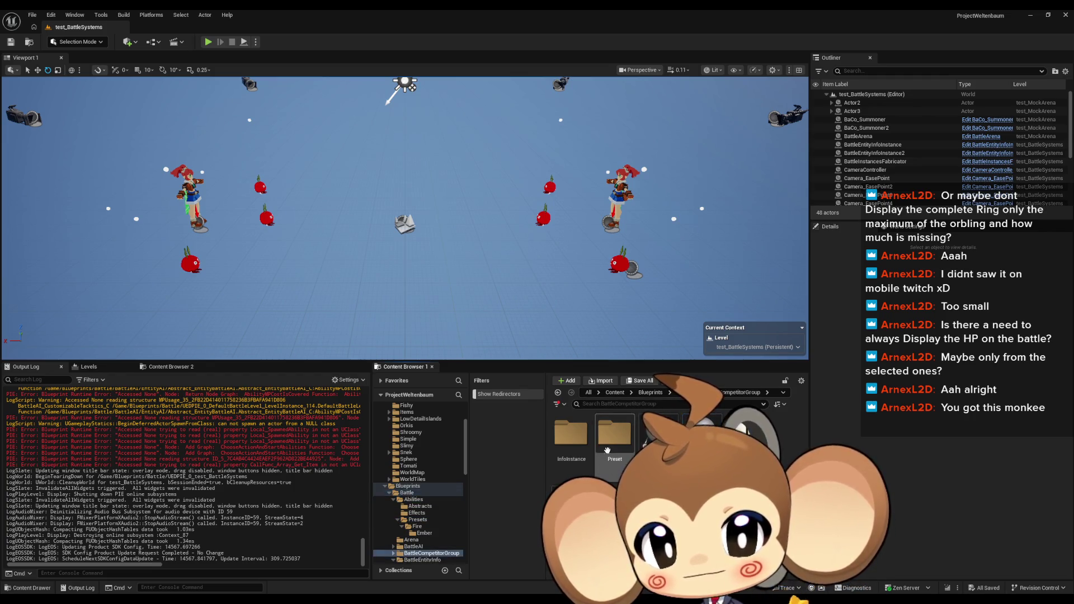
{"action": "double_click", "coordinate": [607, 451]}
{"action": "double_click", "coordinate": [621, 441]}
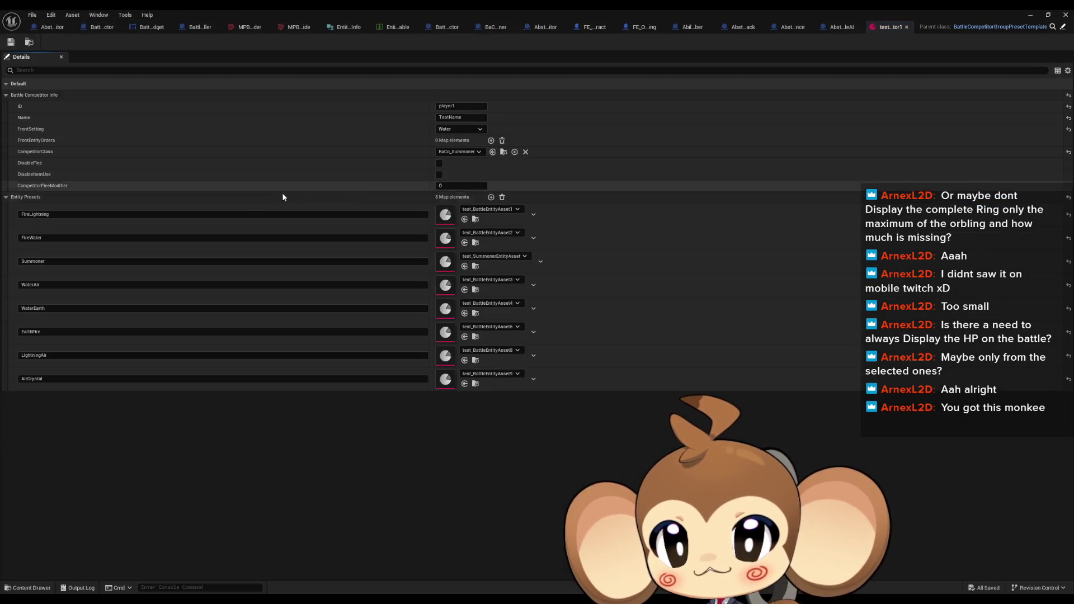
- Set the preset's FrontSetting to Fire and start a new battle play-test that pauses at the Update UIElement breakpoint
{"action": "left_click", "coordinate": [460, 128]}
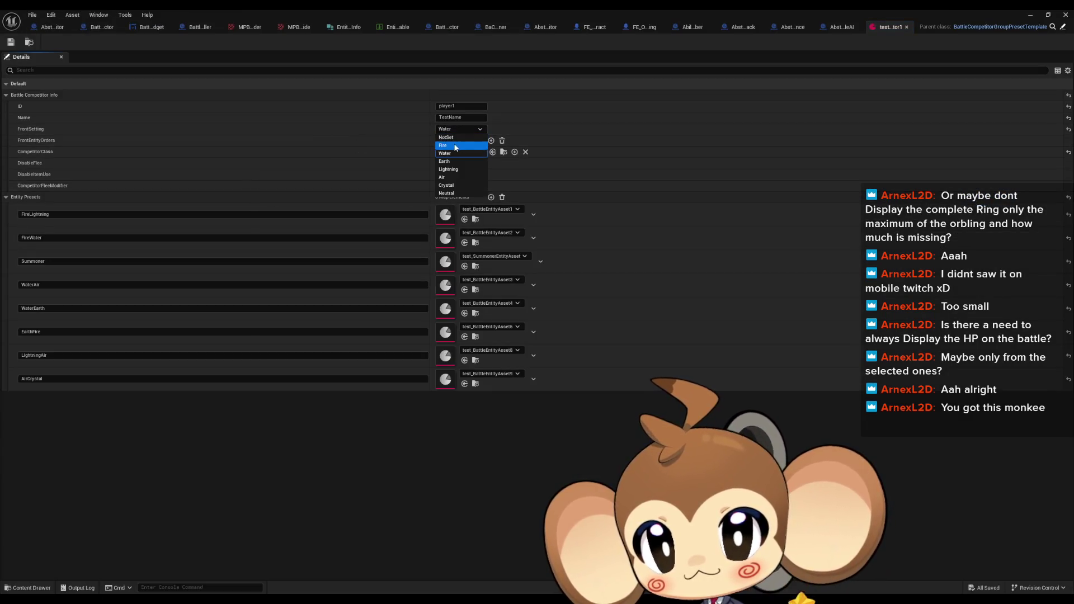
{"action": "left_click", "coordinate": [456, 146]}
{"action": "key", "text": "alt+Tab"}
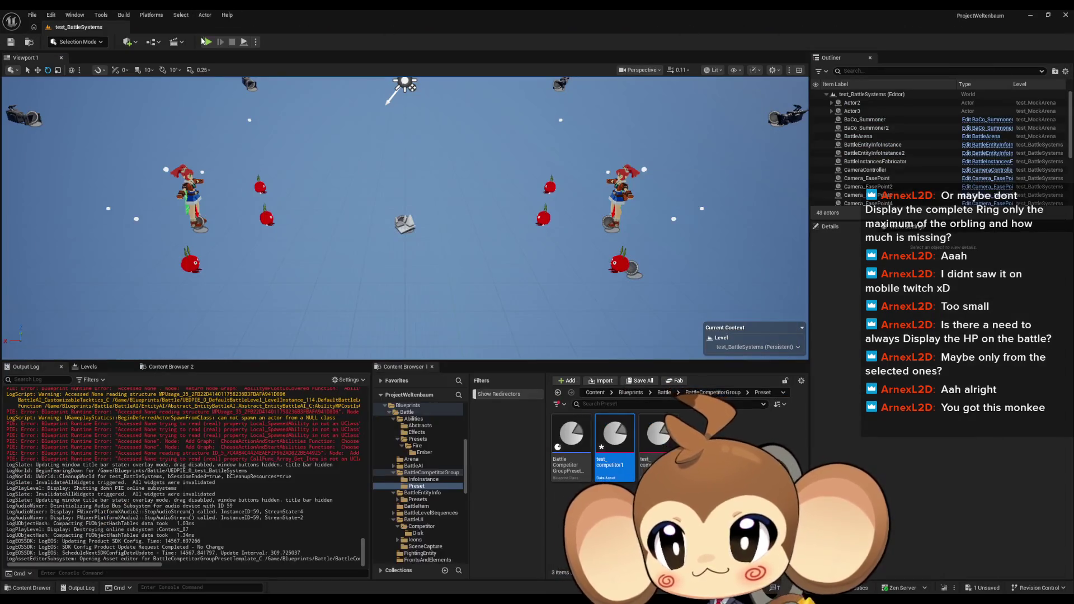
{"action": "left_click", "coordinate": [205, 41]}
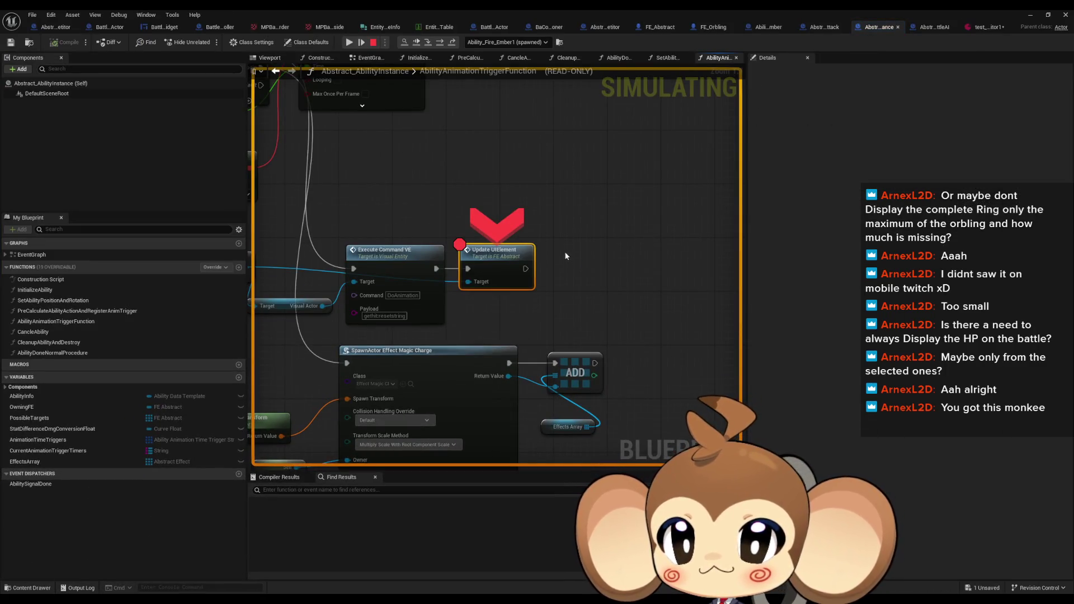
- Remove the breakpoint from the Update UIElement node and resume the paused battle play-test
{"action": "right_click", "coordinate": [514, 276]}
{"action": "left_click", "coordinate": [549, 351]}
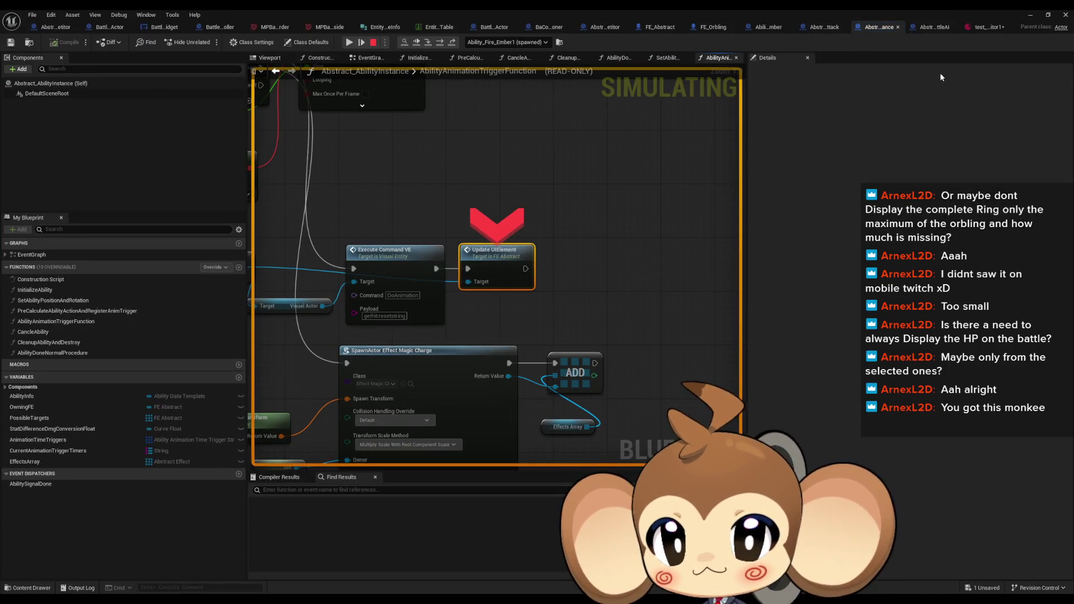
{"action": "left_click", "coordinate": [1030, 15]}
{"action": "left_click", "coordinate": [210, 42]}
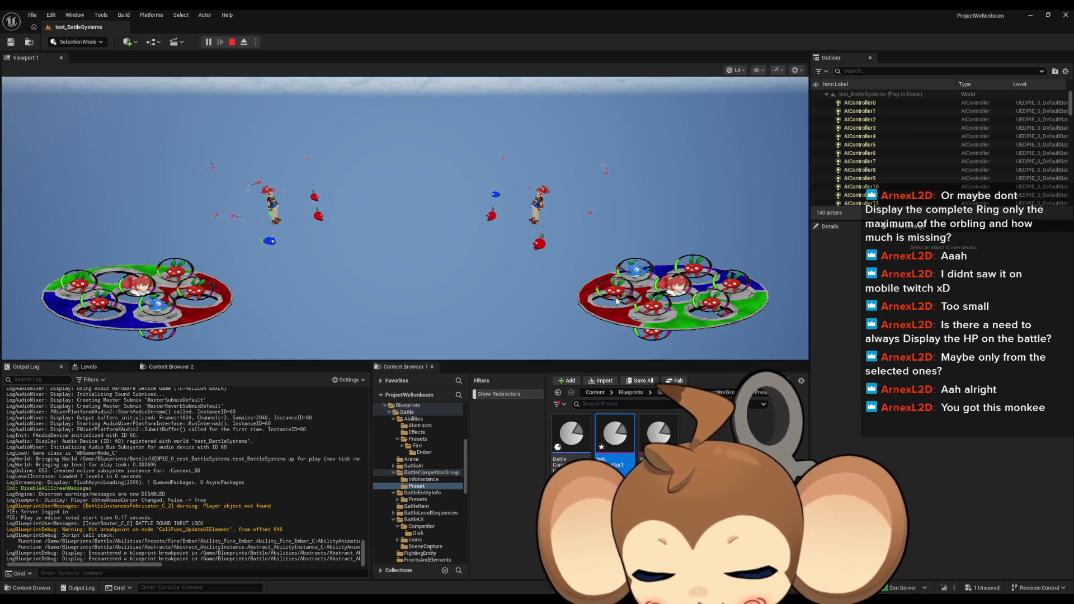
{"action": "key", "text": "F11"}
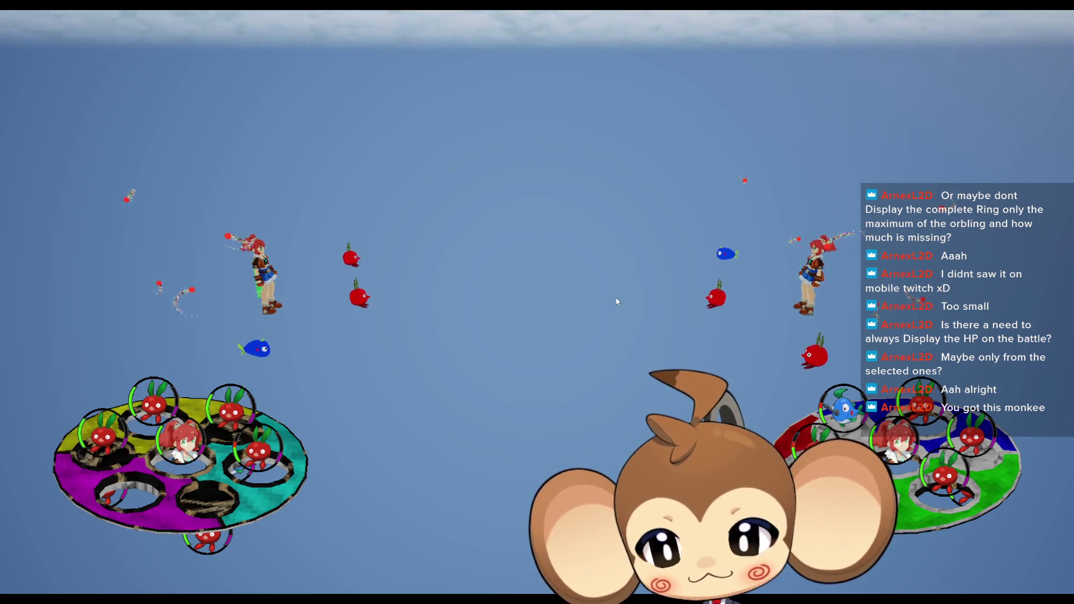
{"action": "key", "text": "F11"}
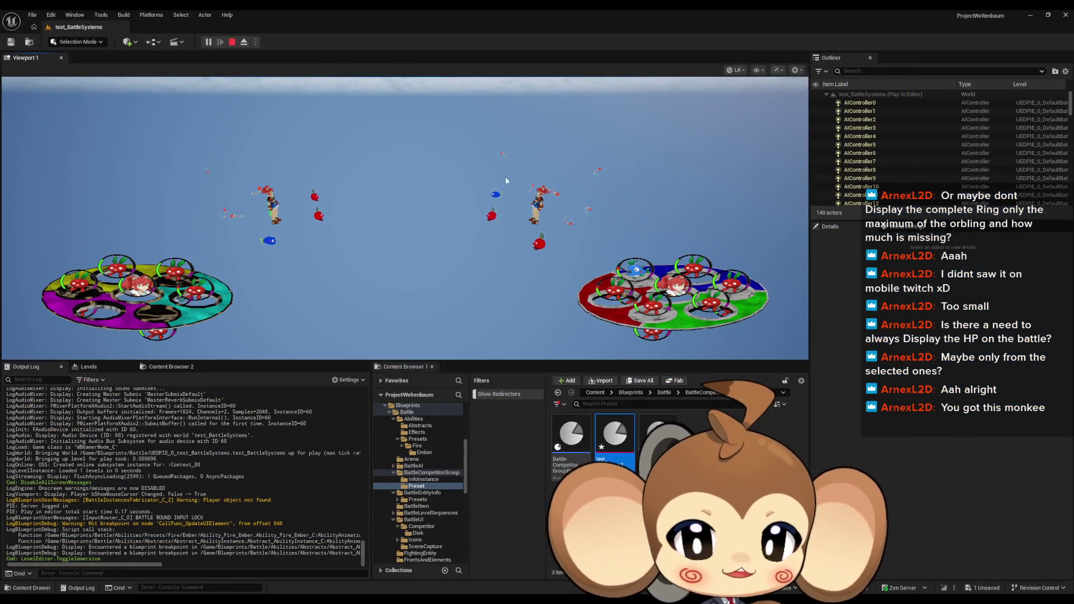
- Save all unsaved changes and stop the running play-test
{"action": "left_click", "coordinate": [29, 14]}
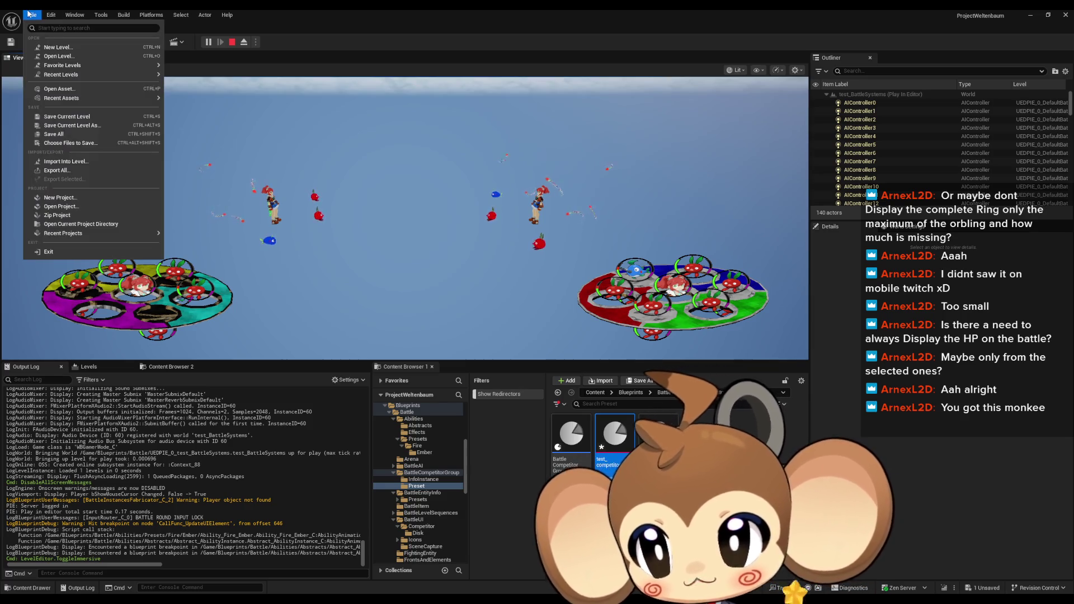
{"action": "left_click", "coordinate": [53, 134]}
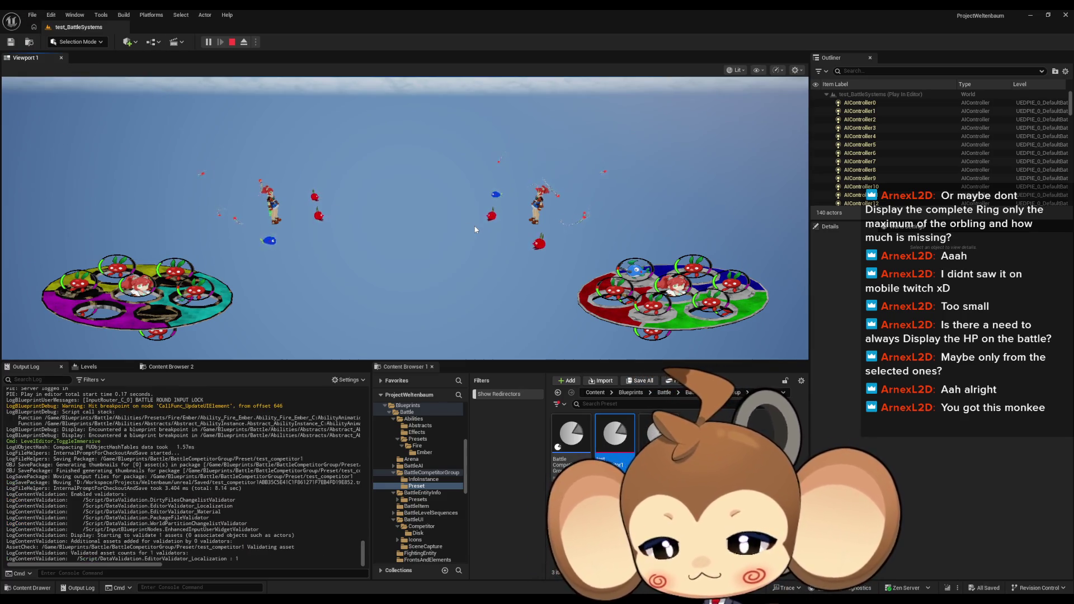
{"action": "left_click", "coordinate": [232, 42]}
- Save all changes again with the level back in edit mode
{"action": "left_click", "coordinate": [51, 14]}
{"action": "left_click", "coordinate": [33, 15]}
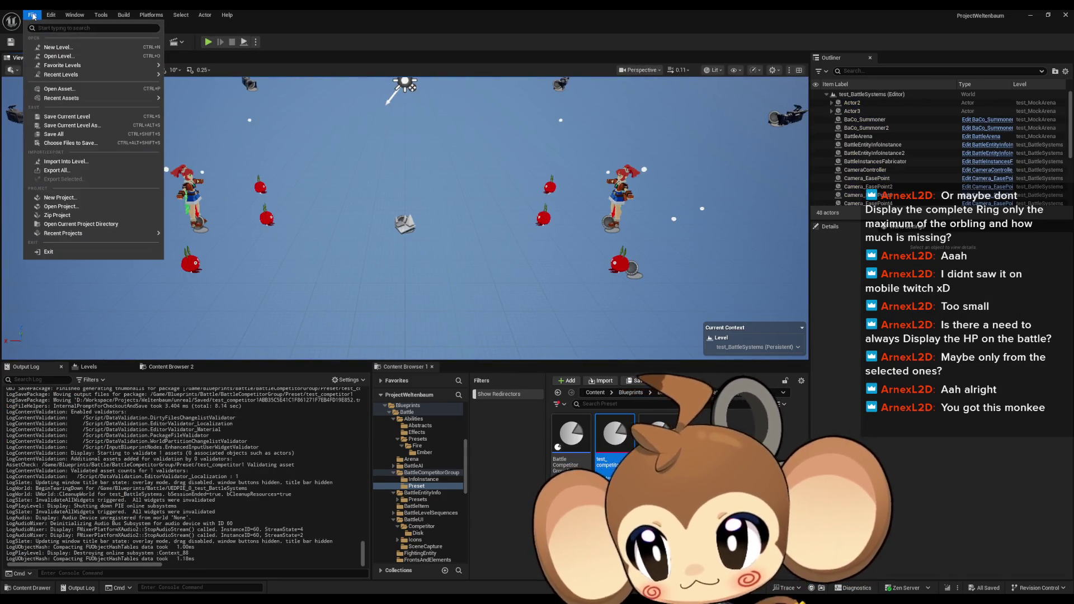
{"action": "left_click", "coordinate": [53, 133]}
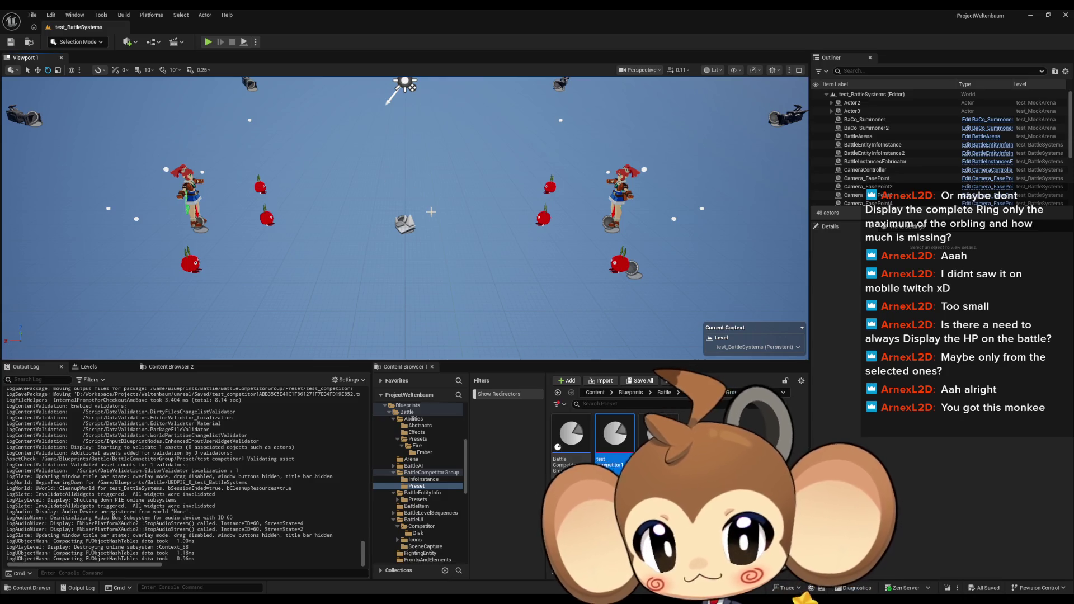